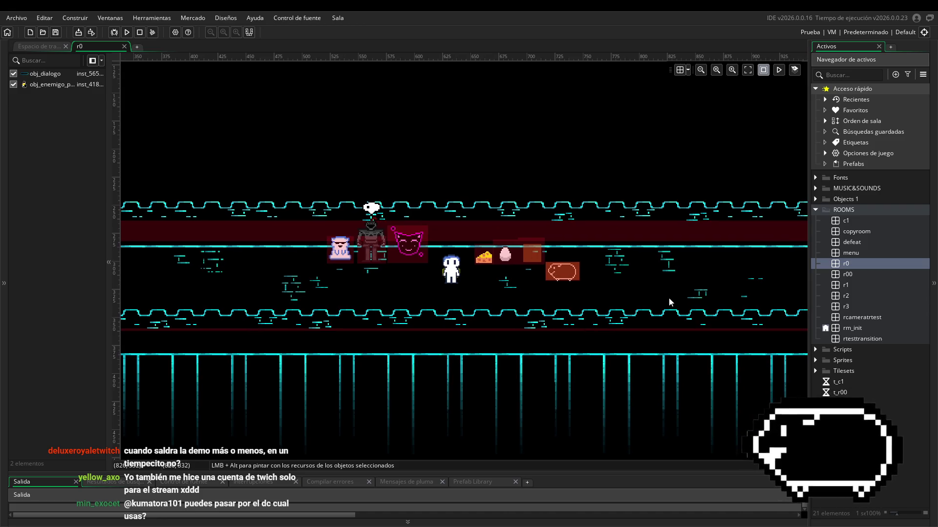
# - Pan and scroll the room view along the level toward the cheese, egg and sheep enemy
pyautogui.scroll(-2, 498, 327)
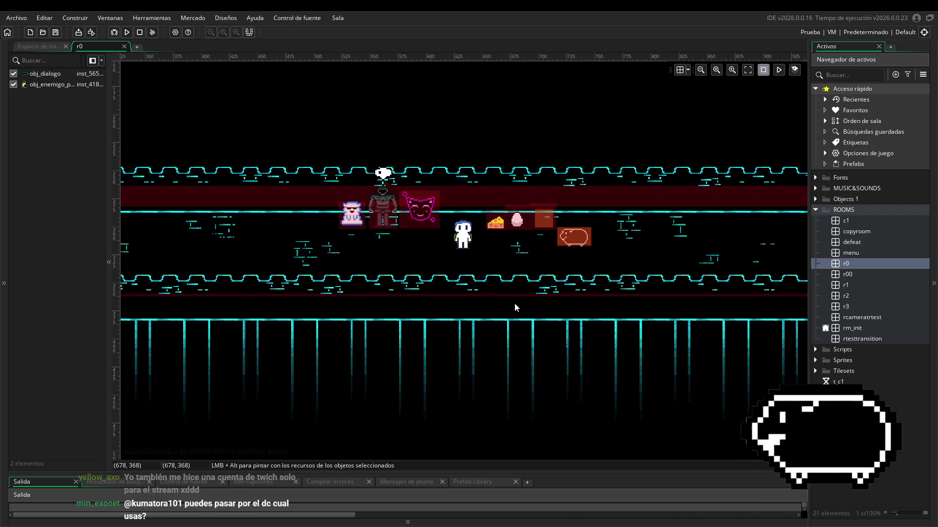
pyautogui.scroll(1, 561, 304)
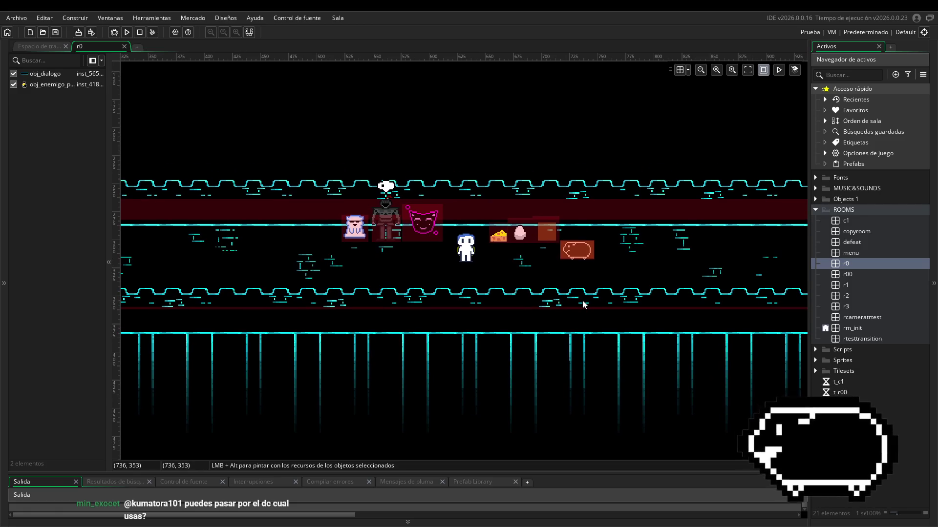
pyautogui.scroll(1, 678, 293)
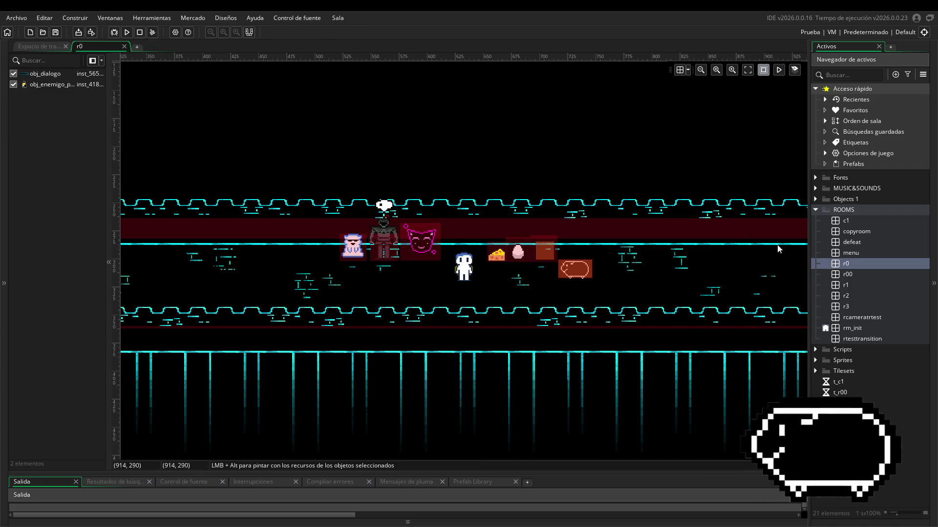
pyautogui.scroll(-2, 778, 249)
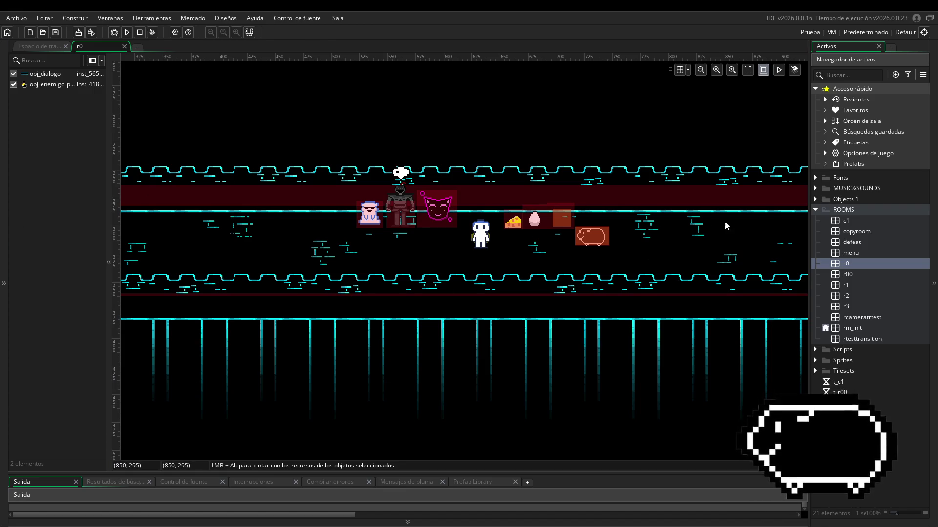
pyautogui.moveTo(725, 222); pyautogui.dragTo(717, 251)
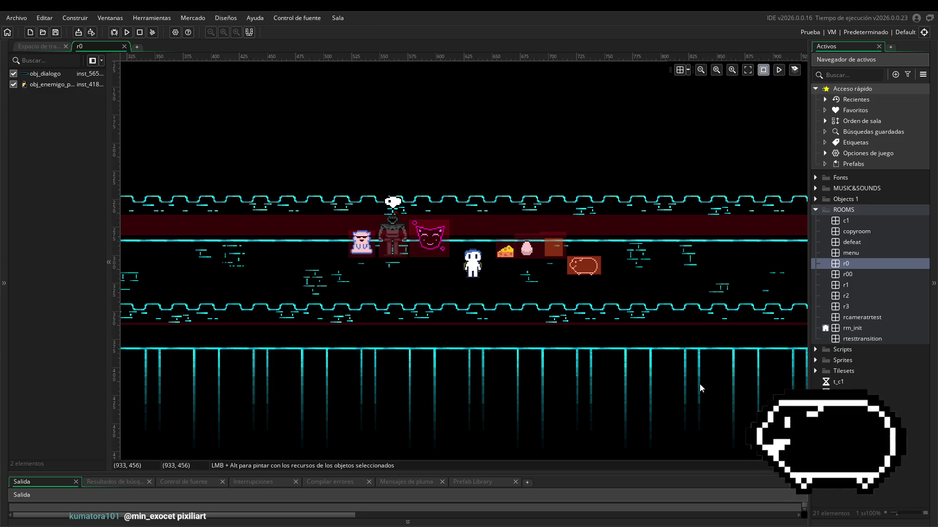
pyautogui.scroll(5, 452, 285)
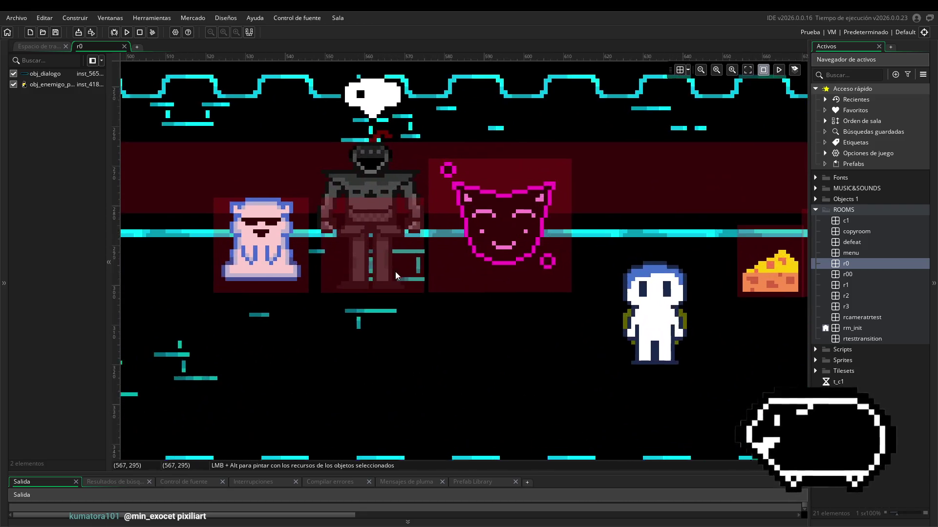
pyautogui.scroll(-2, 512, 339)
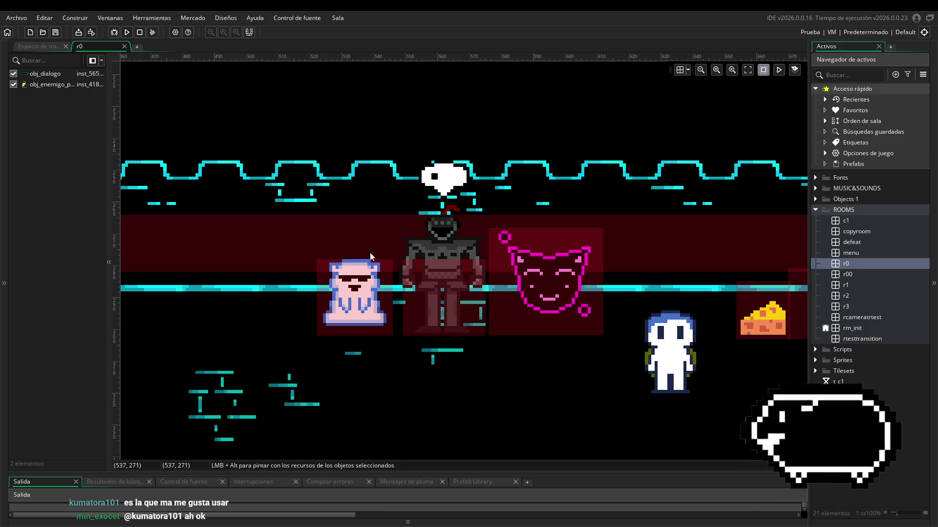
pyautogui.moveTo(635, 403); pyautogui.dragTo(547, 393)
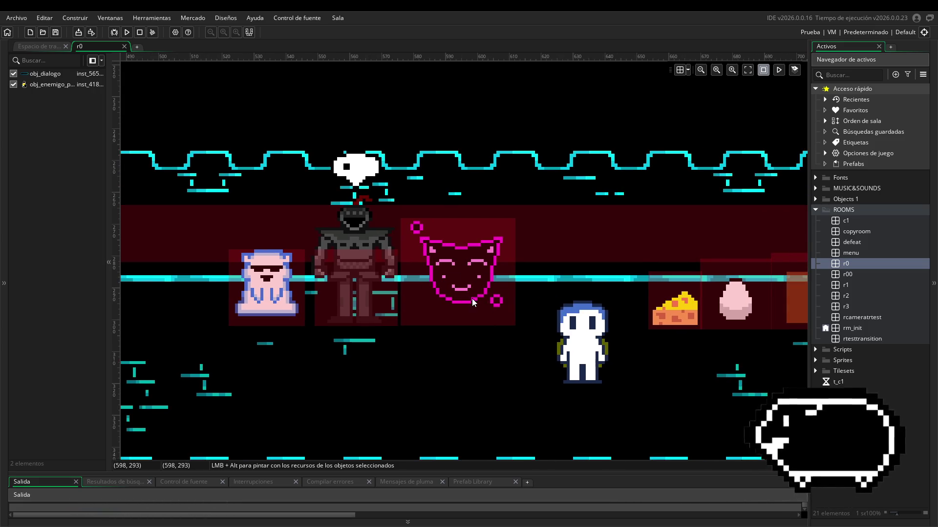
pyautogui.moveTo(637, 354); pyautogui.dragTo(568, 359)
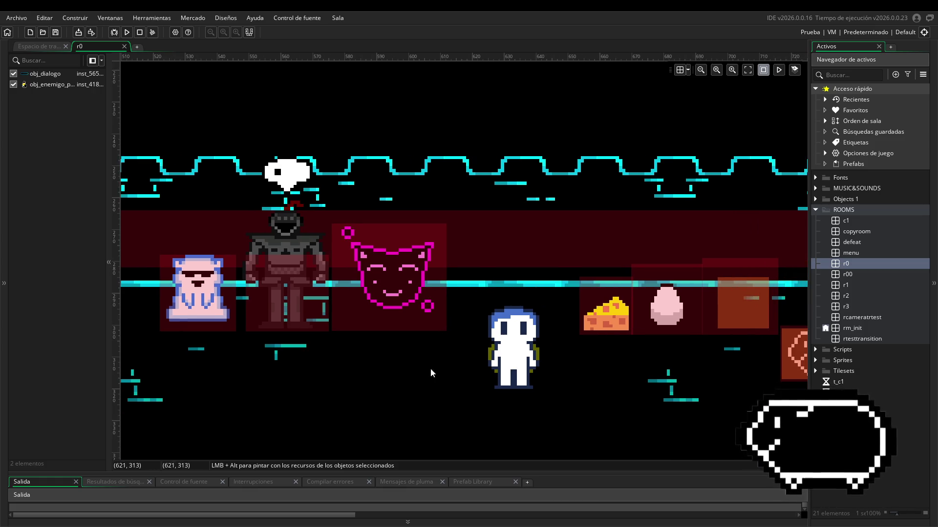
pyautogui.moveTo(585, 396); pyautogui.dragTo(417, 388)
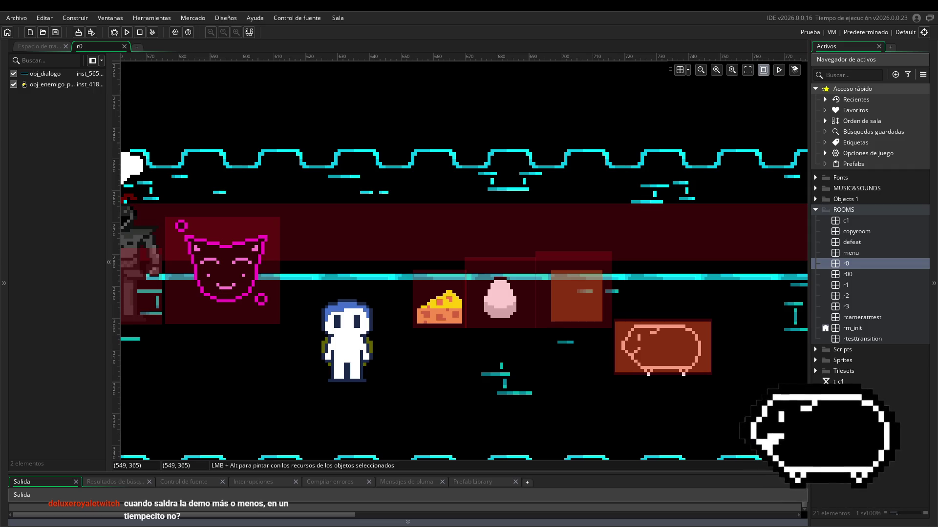
pyautogui.scroll(-1, 512, 374)
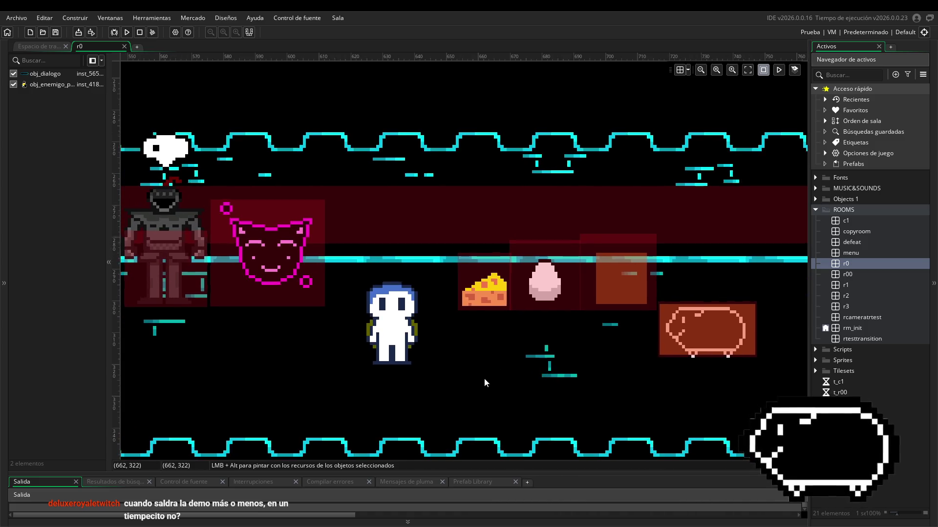
pyautogui.scroll(-2, 506, 401)
pyautogui.scroll(-5, 506, 402)
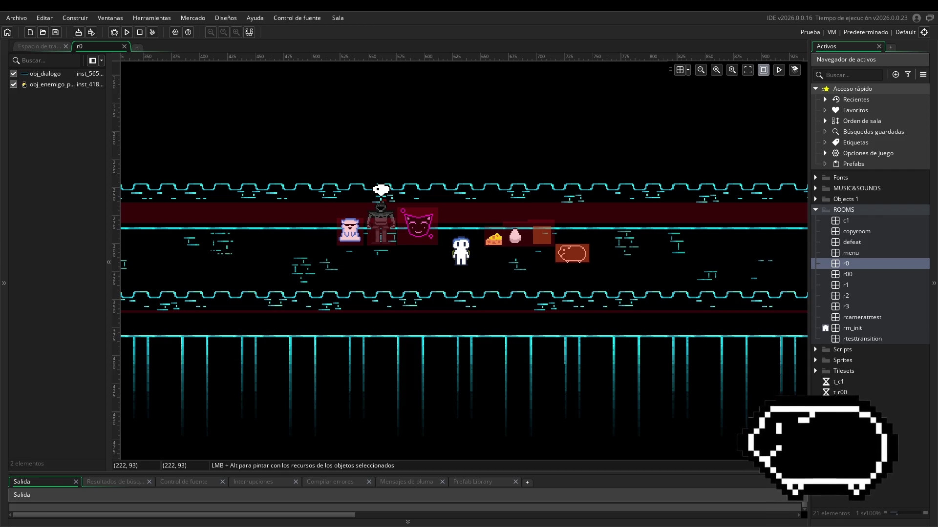
# - Expand the Sprites folder, open spr_brob and launch its image in the pixel editor
pyautogui.click(815, 360)
pyautogui.scroll(-1, 815, 365)
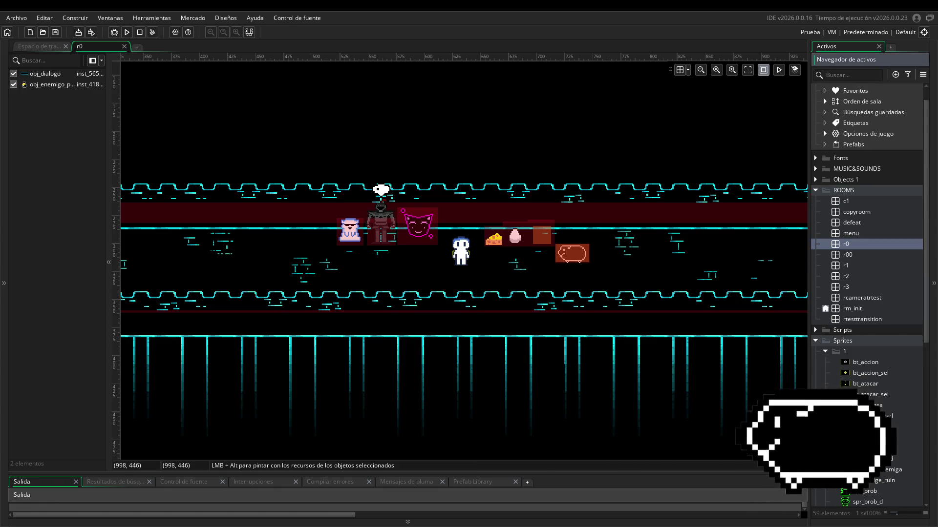
pyautogui.scroll(-2, 869, 220)
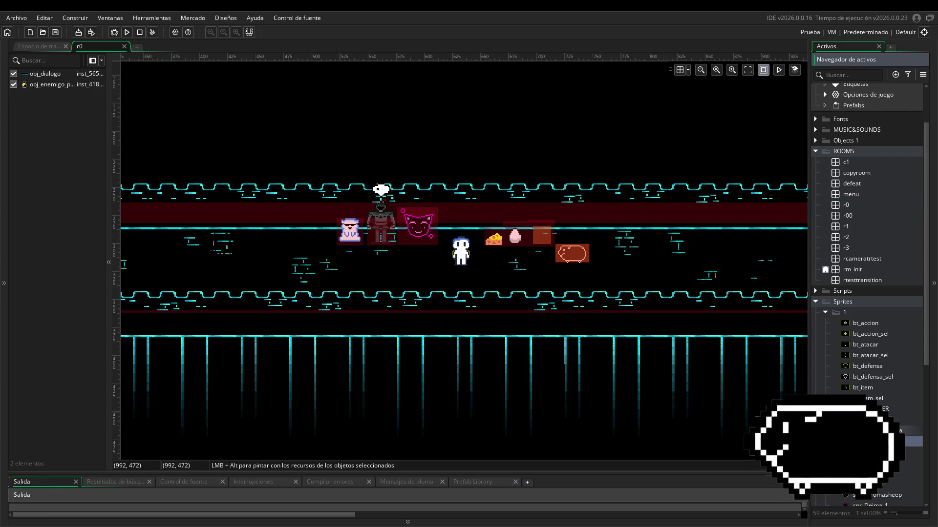
pyautogui.scroll(-2, 874, 415)
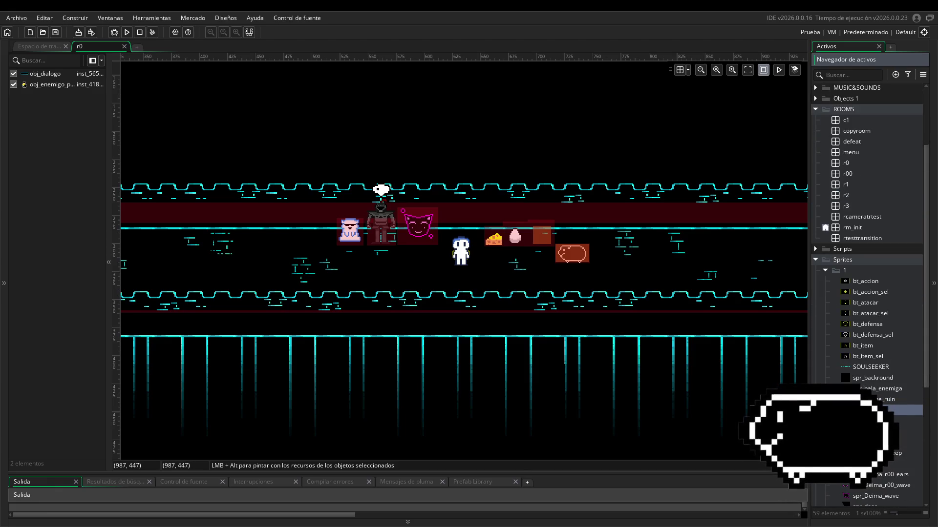
pyautogui.doubleClick(879, 410)
pyautogui.scroll(5, 426, 303)
pyautogui.click(125, 168)
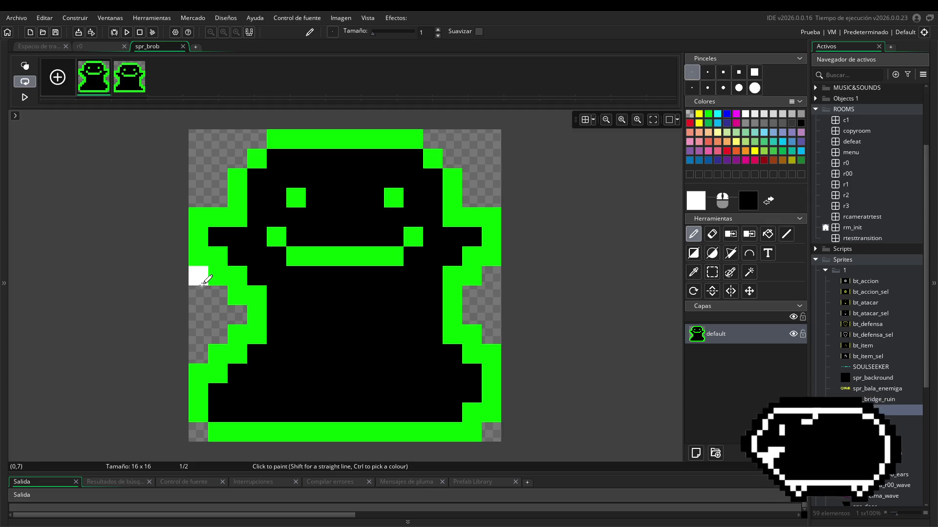
# - Pick the Line tool in Herramientas, then go back to the Espacio de trabajo sprite windows
pyautogui.scroll(1, 588, 296)
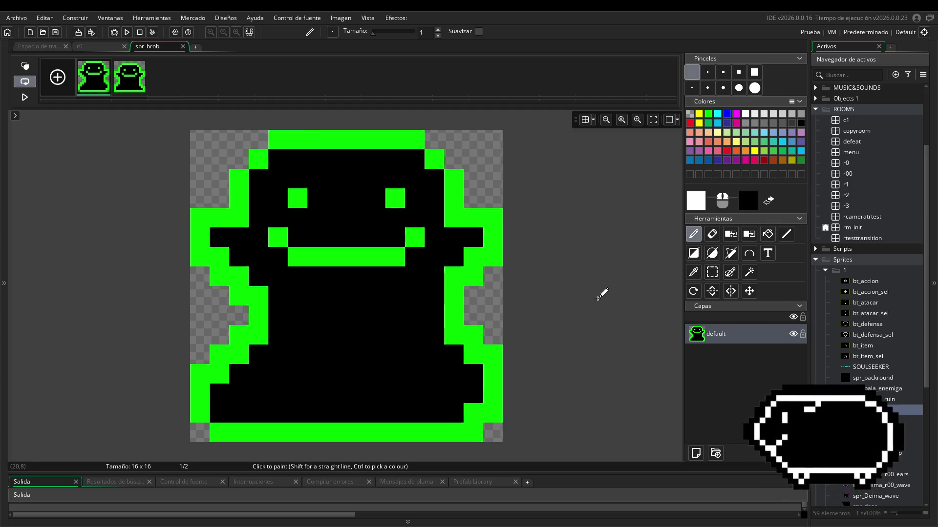
pyautogui.scroll(-1, 588, 295)
pyautogui.scroll(1, 588, 297)
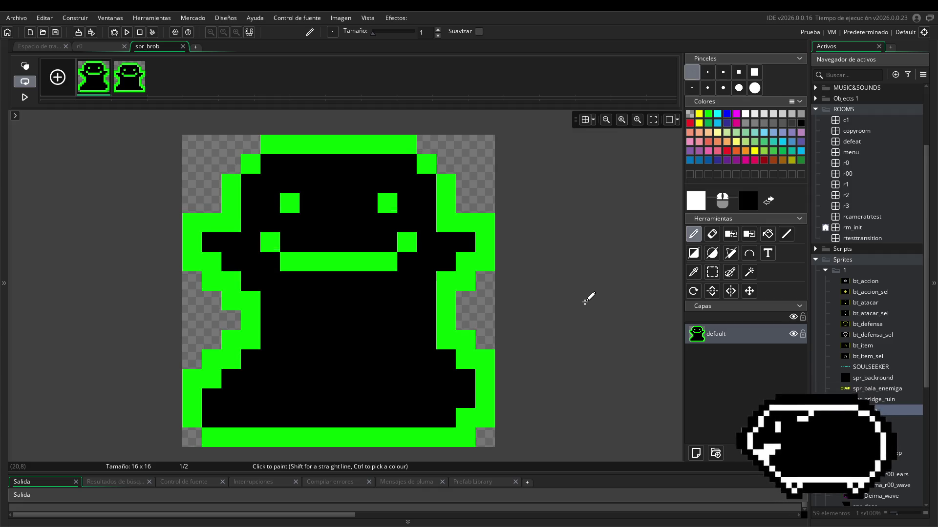
pyautogui.scroll(-1, 595, 294)
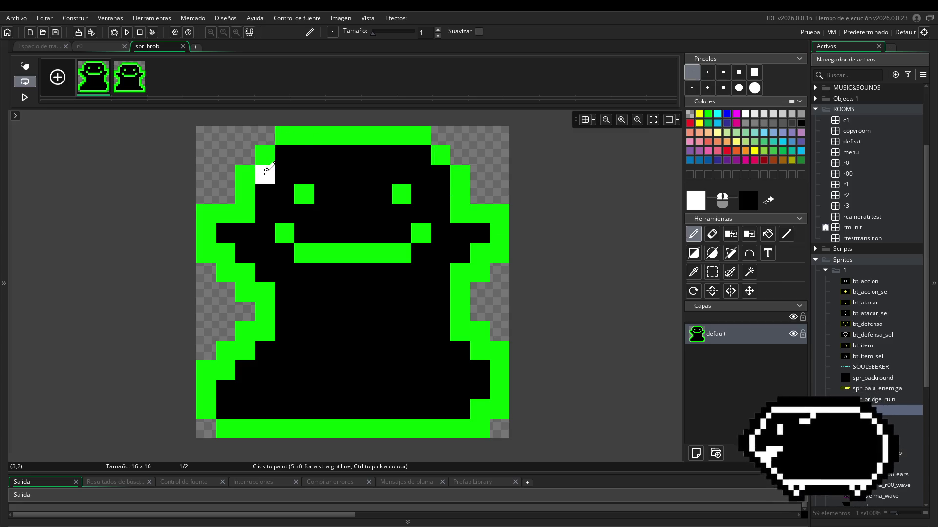
pyautogui.click(781, 235)
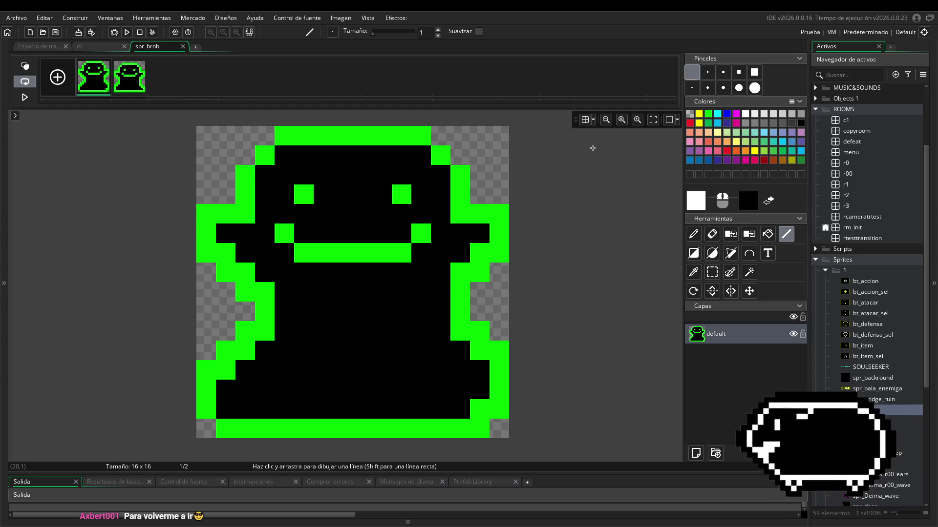
pyautogui.click(50, 46)
# - Drag the spr_chromasheep window by its title bar to the top-left of the workspace
pyautogui.scroll(6, 616, 334)
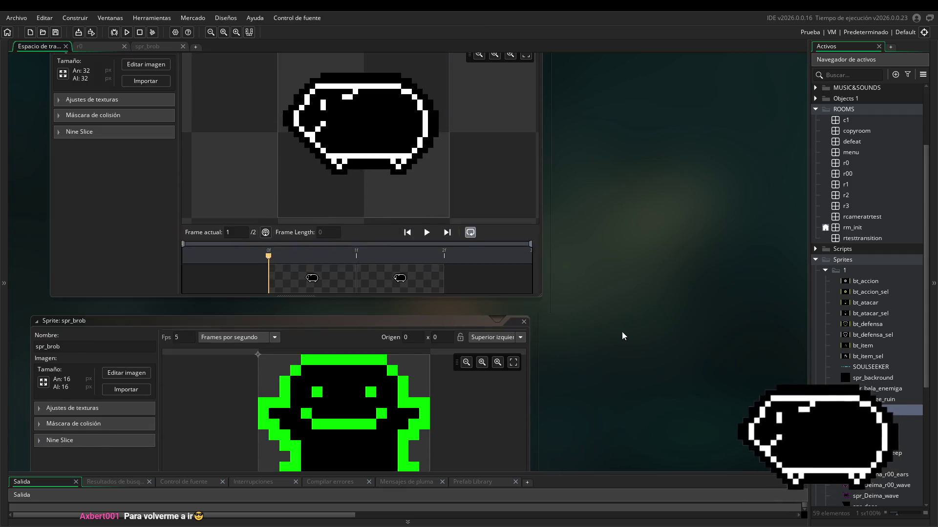
pyautogui.moveTo(232, 163)
pyautogui.mouseDown()
pyautogui.moveTo(203, 151)
pyautogui.moveTo(213, 153)
pyautogui.mouseUp()
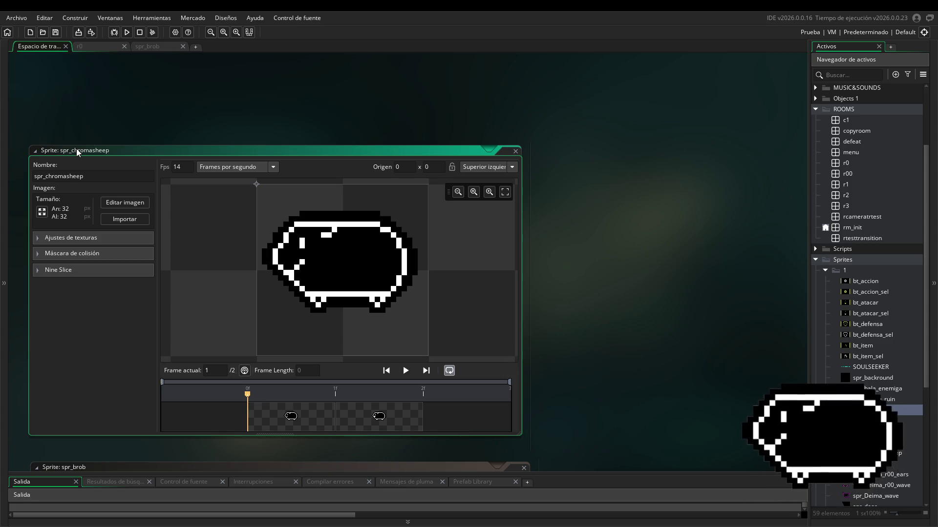
pyautogui.moveTo(76, 149); pyautogui.dragTo(60, 63)
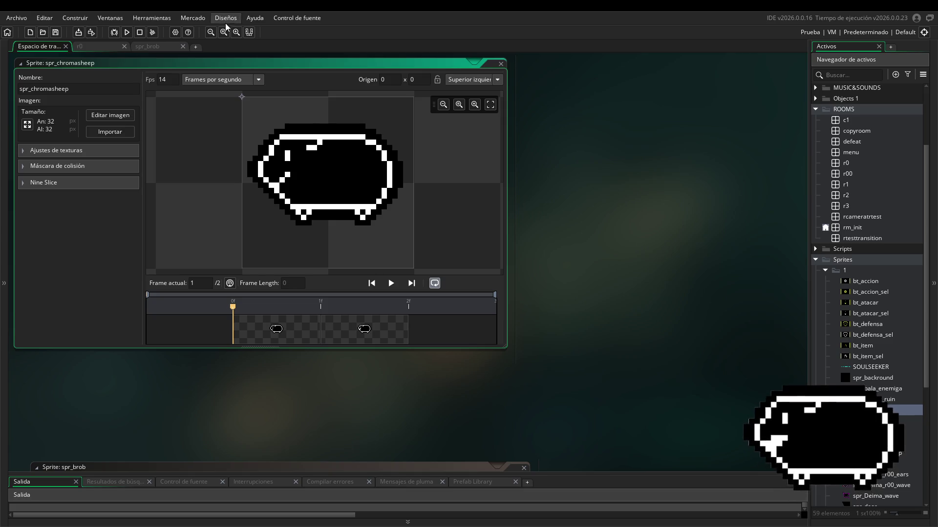
# - Open bt_accion_sel, stack its window above bt_atacar's, then collapse Sprites folder 1
pyautogui.doubleClick(861, 293)
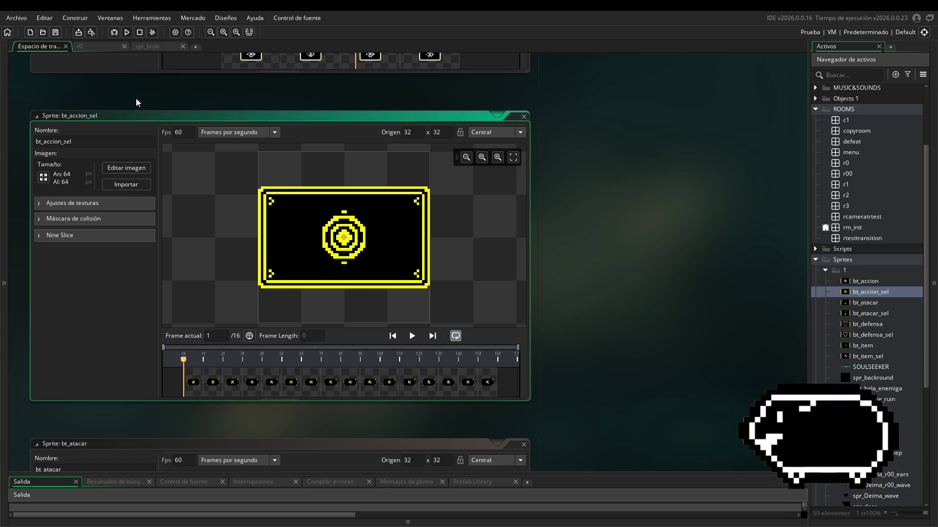
pyautogui.moveTo(136, 116); pyautogui.dragTo(134, 85)
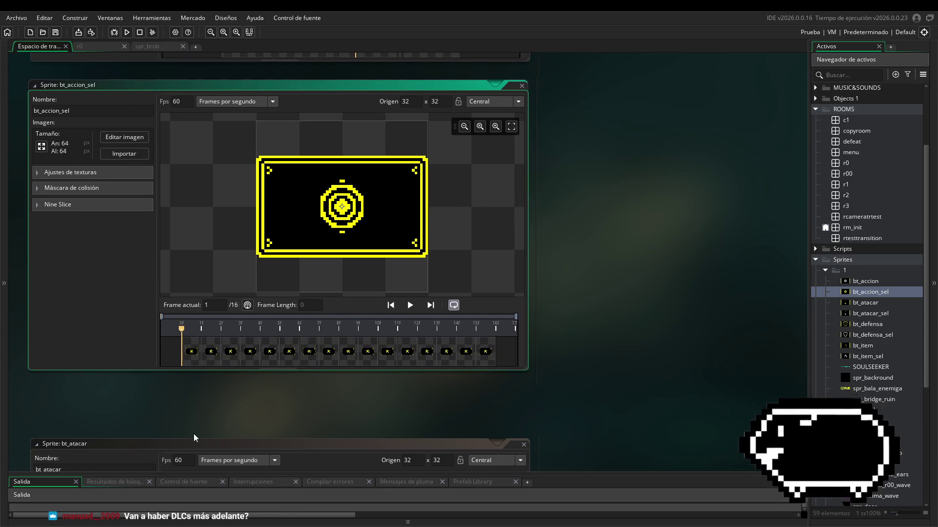
pyautogui.moveTo(194, 442); pyautogui.dragTo(194, 386)
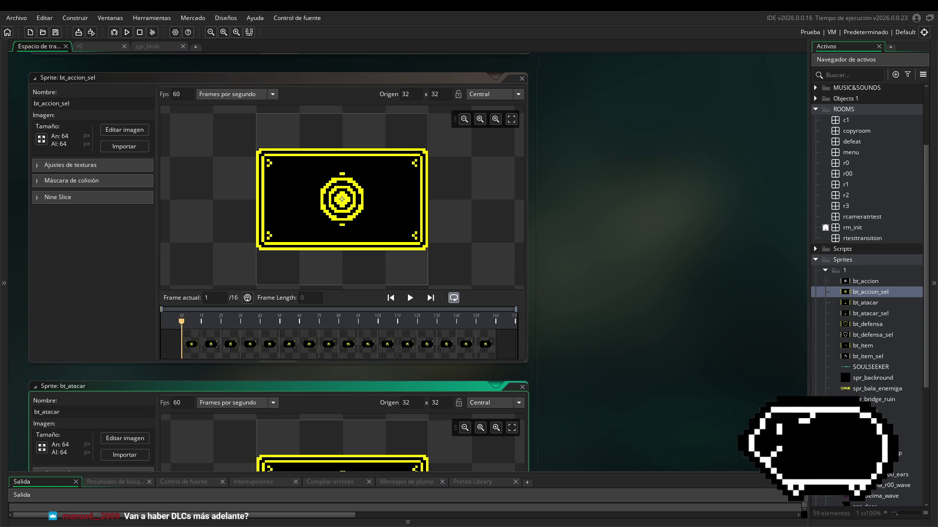
pyautogui.click(685, 380)
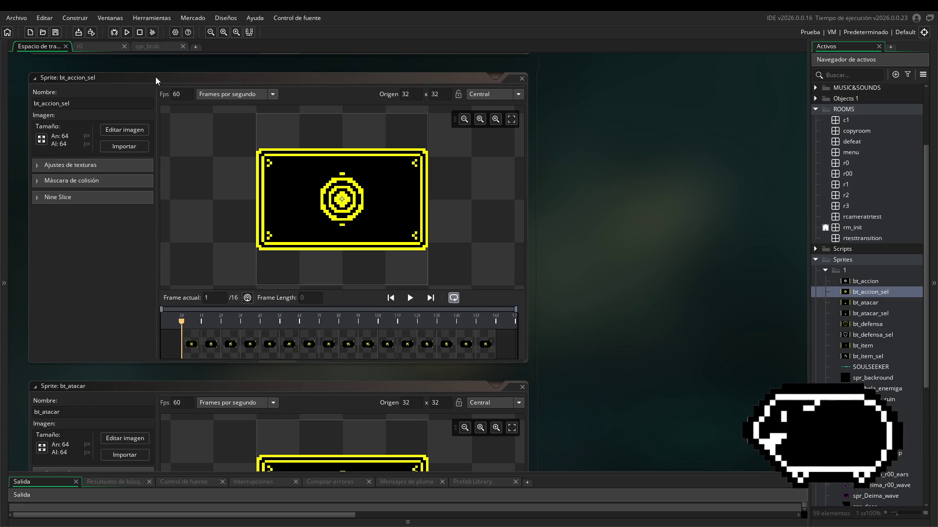
pyautogui.moveTo(158, 78); pyautogui.dragTo(159, 90)
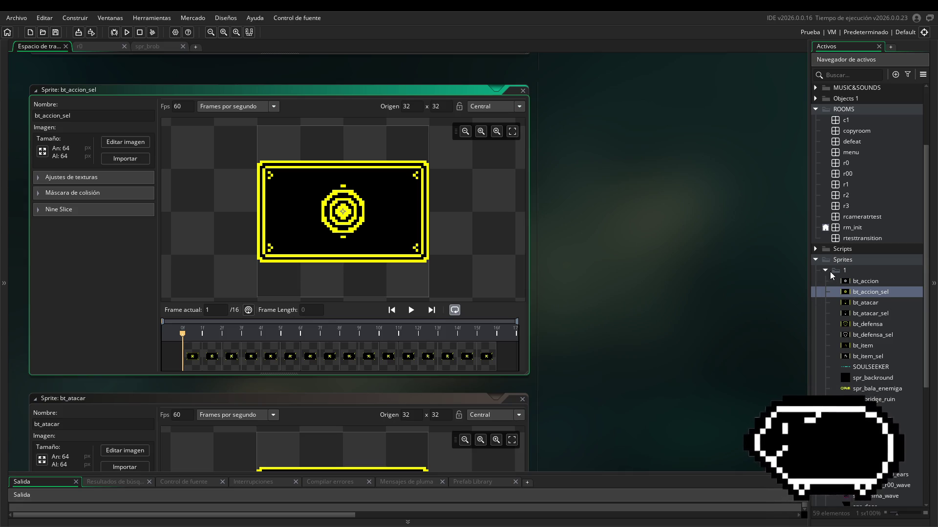
pyautogui.click(826, 271)
pyautogui.click(824, 372)
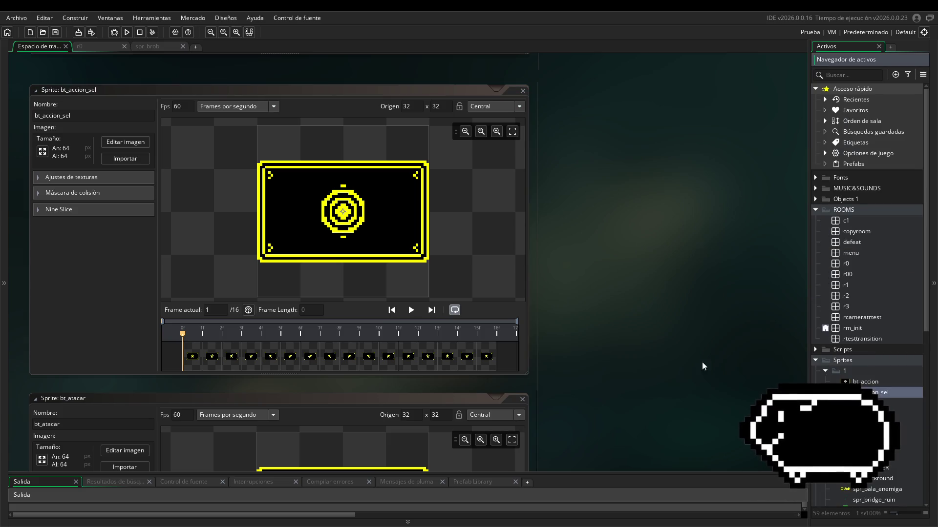
pyautogui.scroll(-5, 655, 339)
pyautogui.scroll(-3, 583, 317)
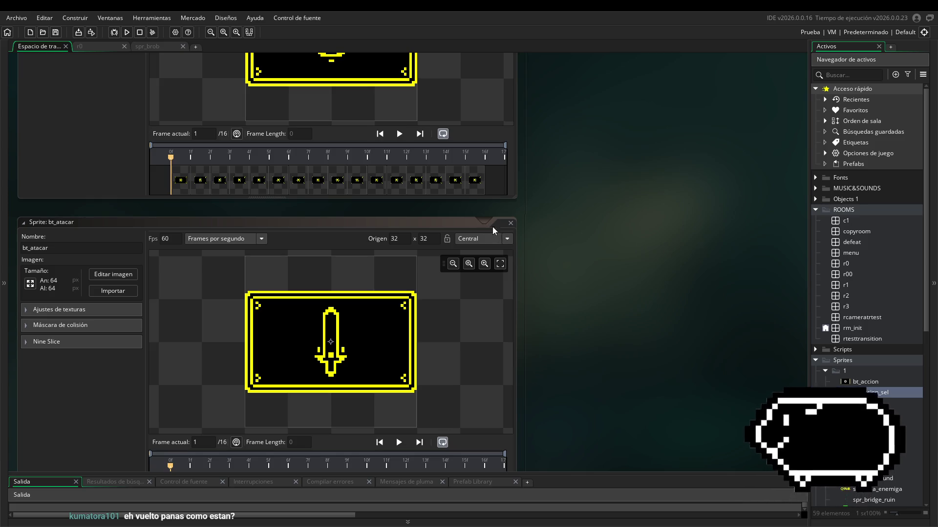
pyautogui.scroll(1, 598, 391)
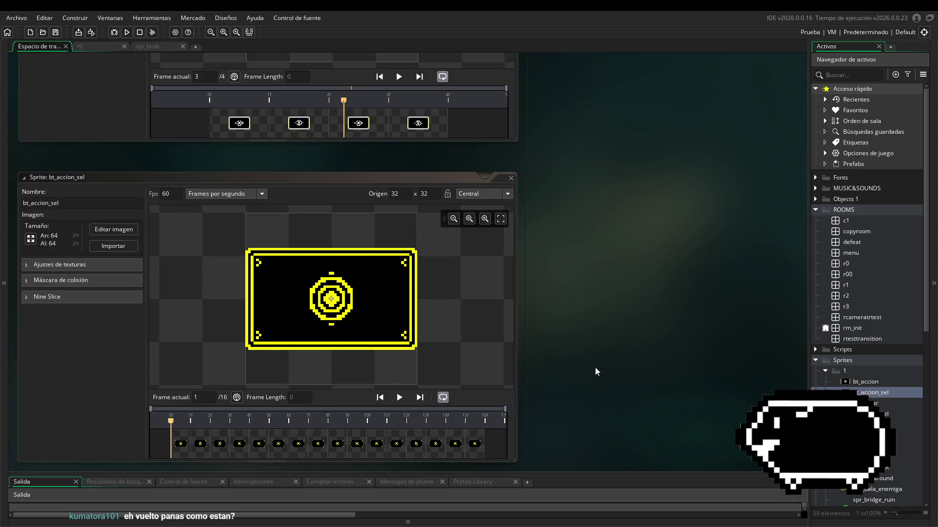
pyautogui.moveTo(338, 175); pyautogui.dragTo(340, 168)
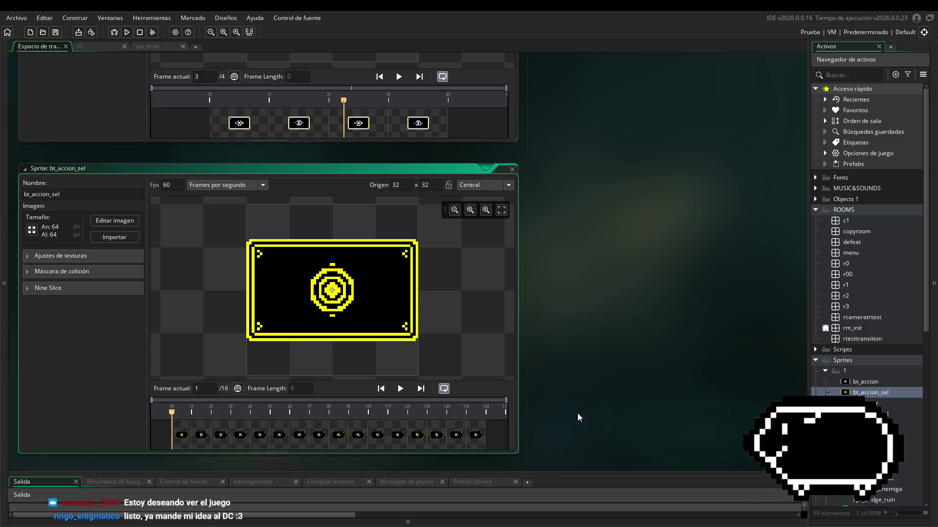
# - Scroll the workspace up and focus the 64×64 white bt_accion button sprite window
pyautogui.click(548, 349)
pyautogui.scroll(5, 596, 297)
pyautogui.scroll(5, 602, 315)
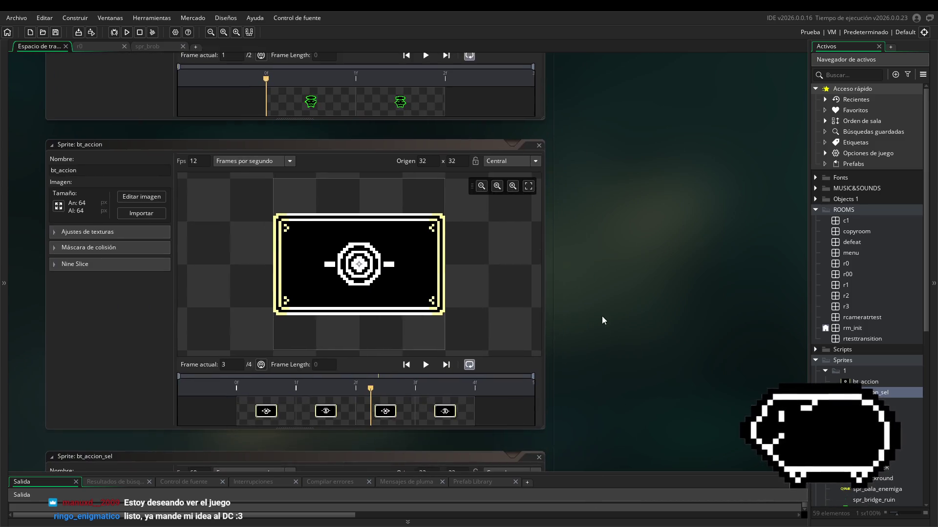
pyautogui.click(336, 224)
# - Scroll and pan the workspace so spr_brob sits top-left above spr_brob_d
pyautogui.scroll(10, 626, 357)
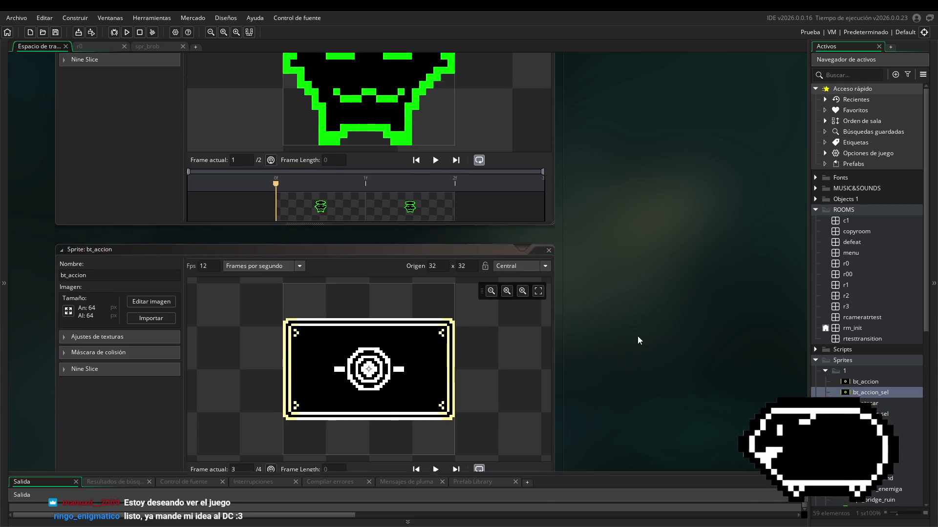
pyautogui.scroll(10, 625, 273)
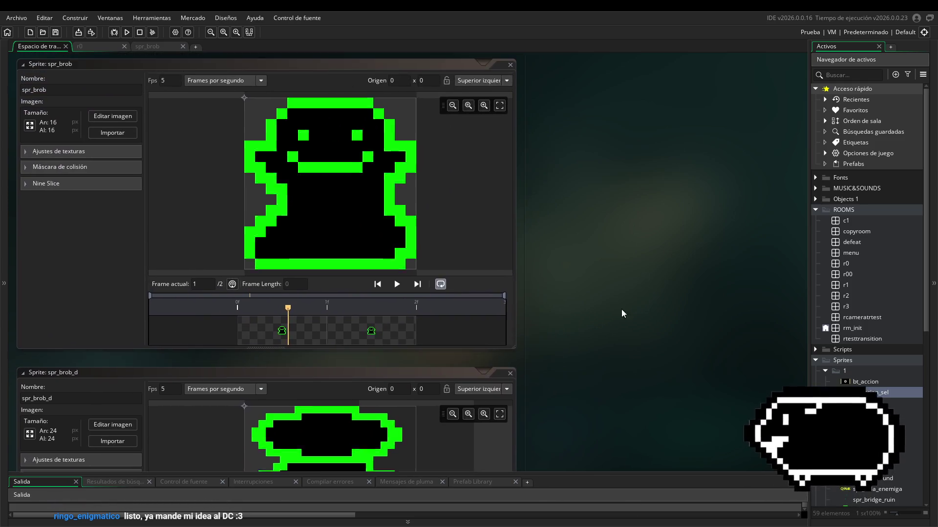
pyautogui.moveTo(656, 406); pyautogui.dragTo(617, 304)
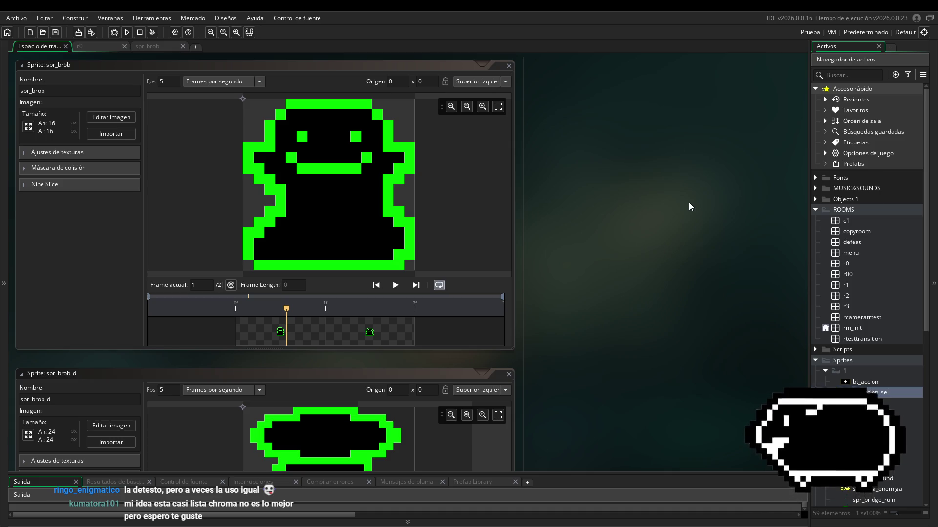
# - Focus spr_brob, recentre the sprite windows, then switch over to Discord's Sugerencias thread
pyautogui.click(474, 230)
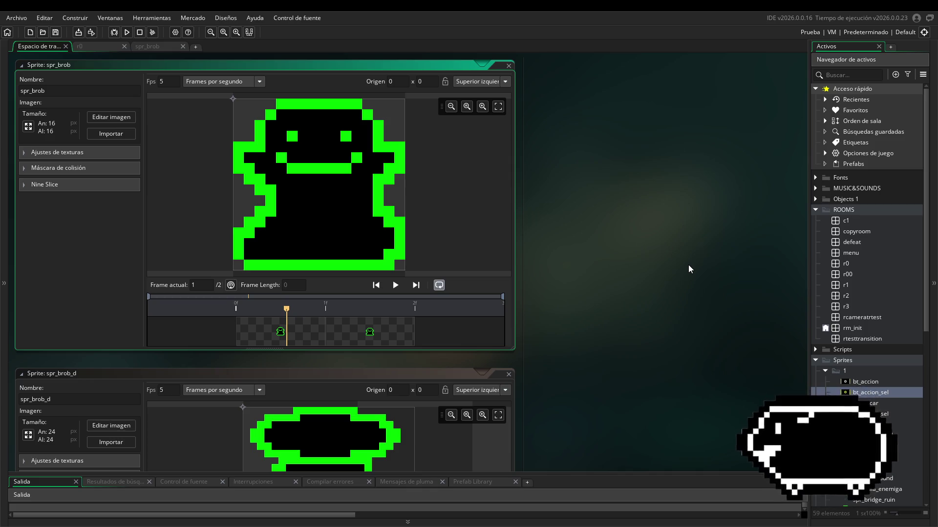
pyautogui.moveTo(640, 342); pyautogui.dragTo(676, 353)
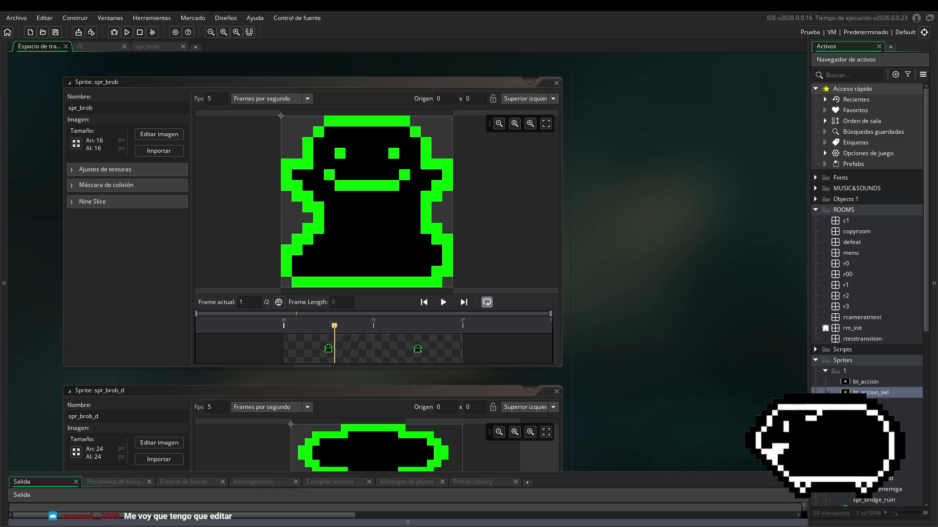
pyautogui.hotkey('alt', 'Tab')
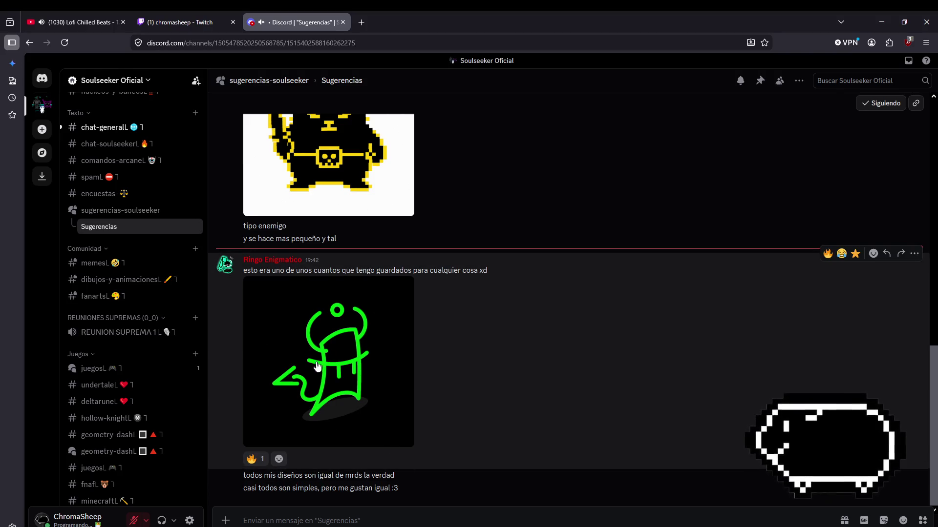
# - Enlarge the green creature drawing, close the viewer and give it a fire reaction
pyautogui.click(405, 342)
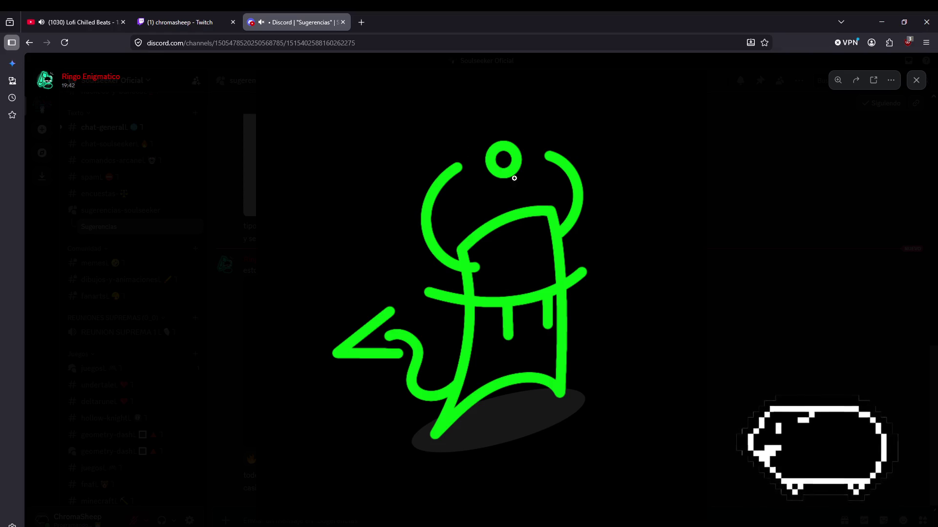
pyautogui.click(814, 328)
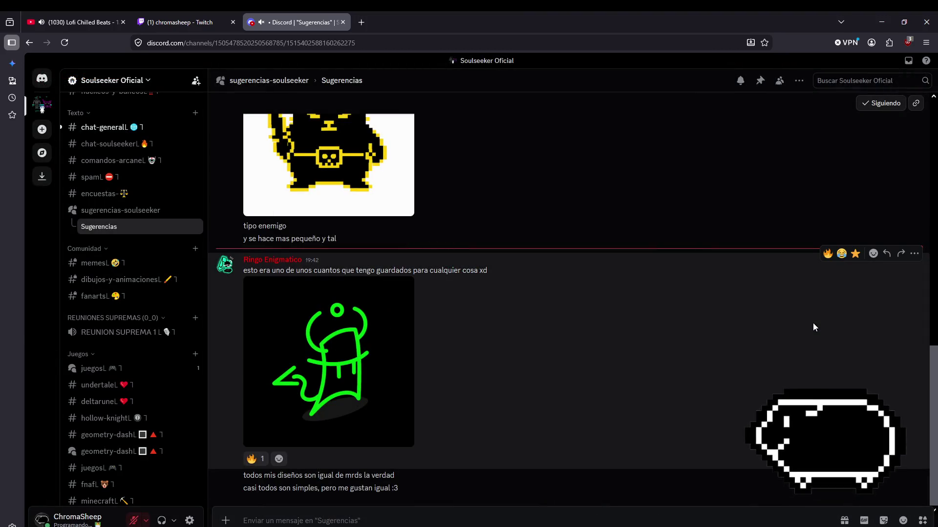
pyautogui.scroll(2, 510, 416)
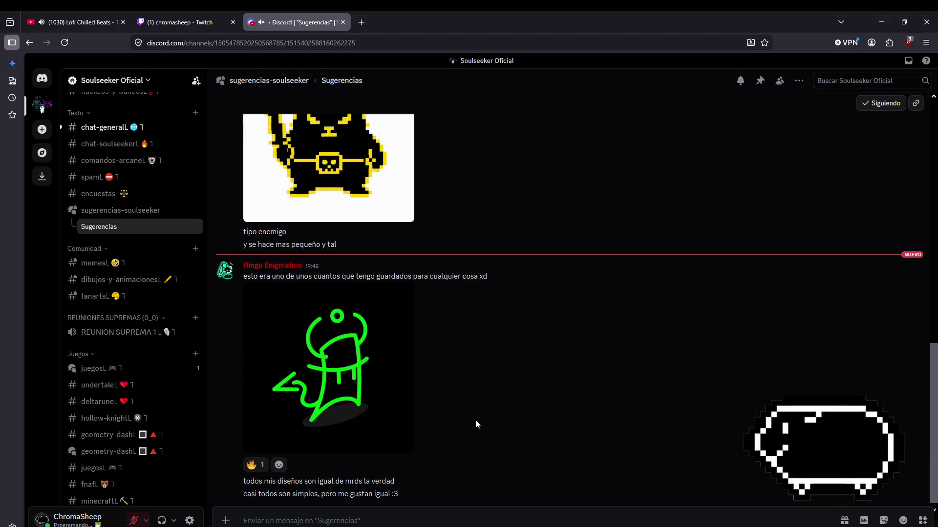
pyautogui.scroll(-2, 356, 312)
pyautogui.scroll(2, 390, 406)
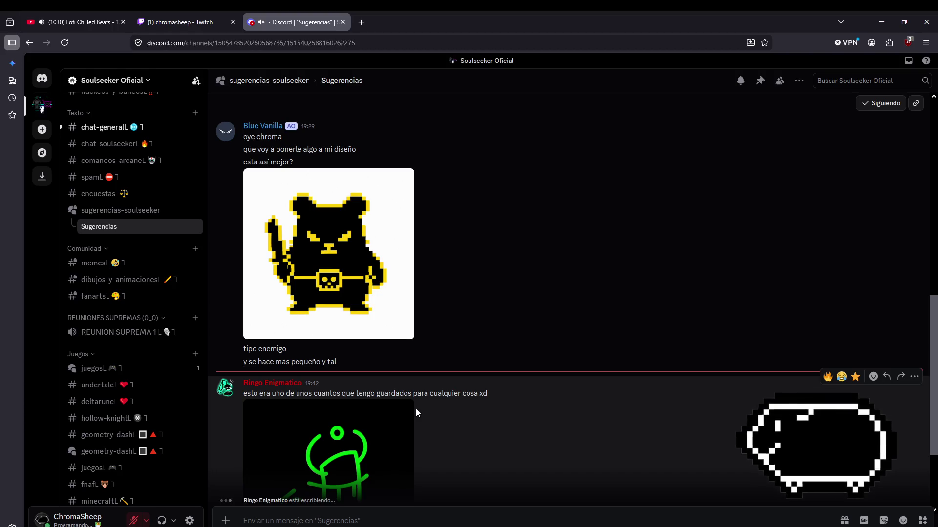
pyautogui.scroll(-2, 374, 438)
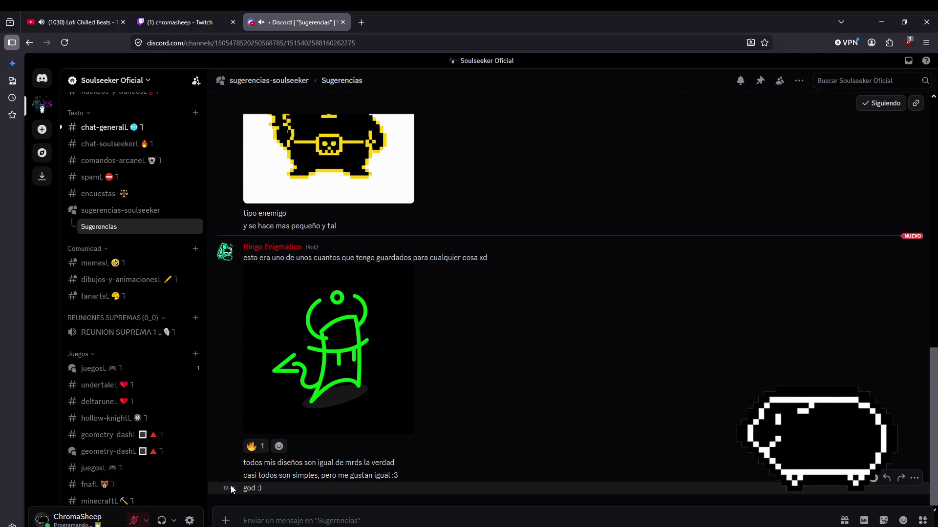
pyautogui.click(252, 446)
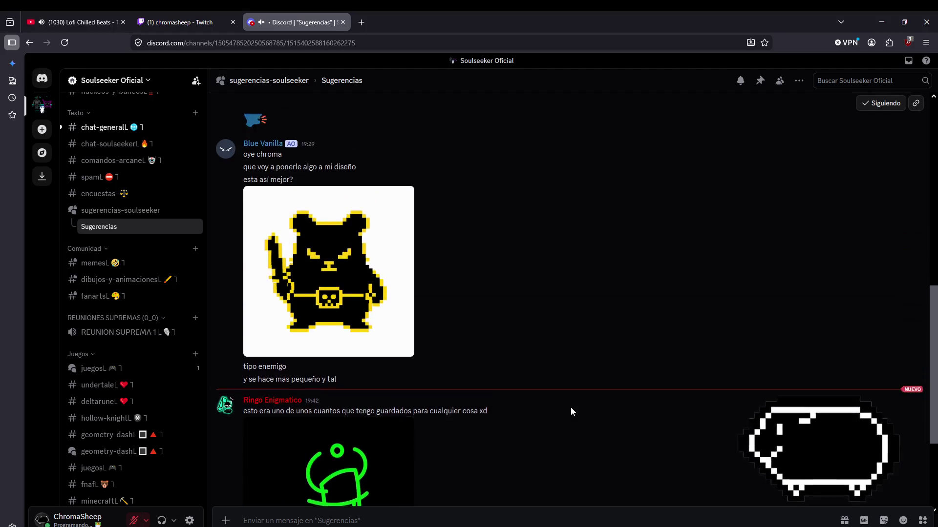
# - View the yellow-outlined pixel bear image enlarged, then switch back to GameMaker
pyautogui.scroll(-3, 561, 410)
pyautogui.scroll(4, 552, 392)
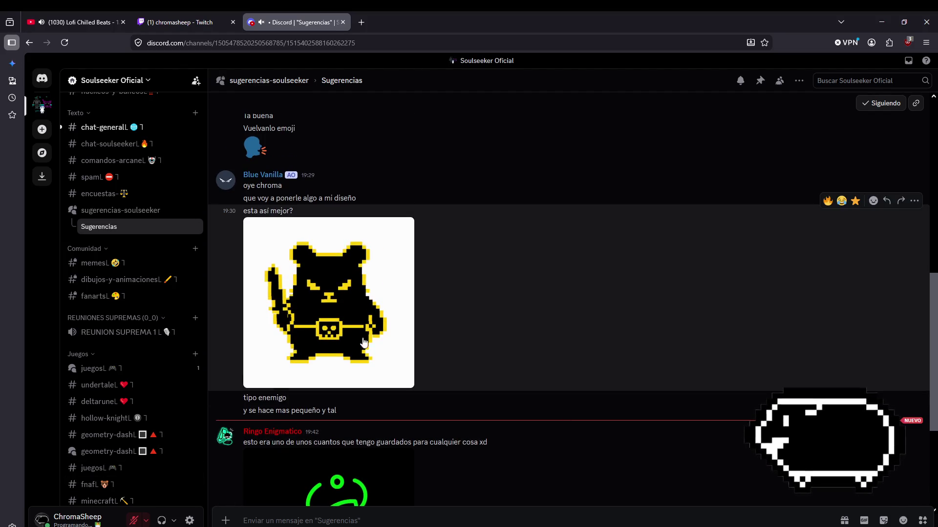
pyautogui.click(331, 286)
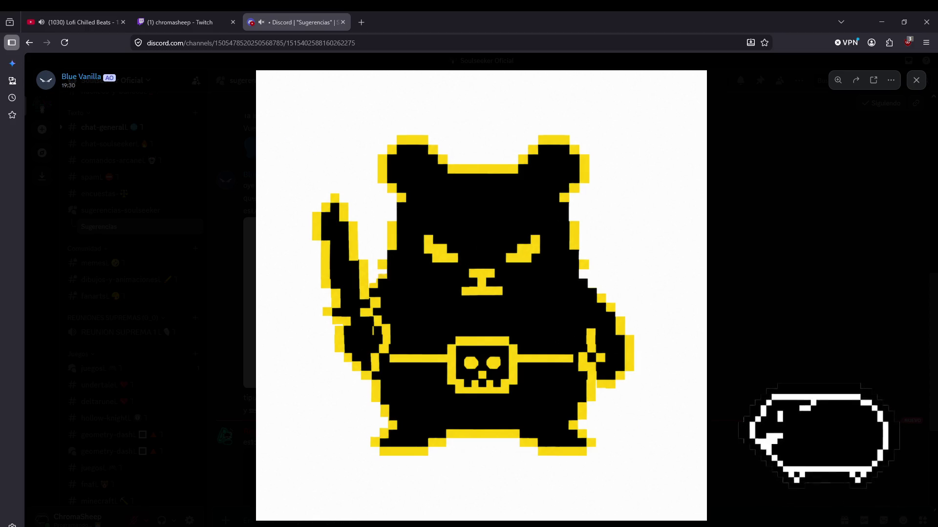
pyautogui.hotkey('alt', 'Tab')
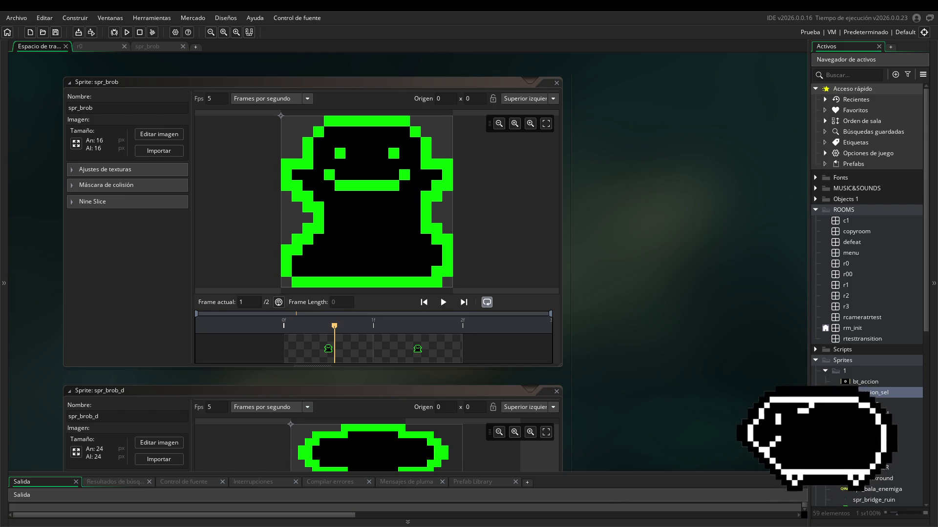
# - Create a new empty sprite inside folder 1; the first name, spr_cra, is rejected
pyautogui.scroll(-3, 874, 361)
pyautogui.scroll(-3, 865, 380)
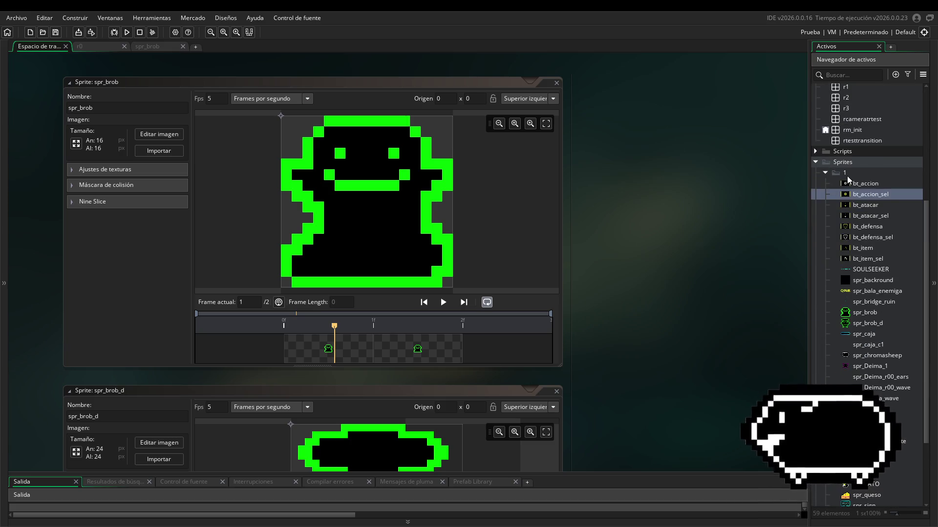
pyautogui.rightClick(847, 176)
pyautogui.moveTo(824, 180)
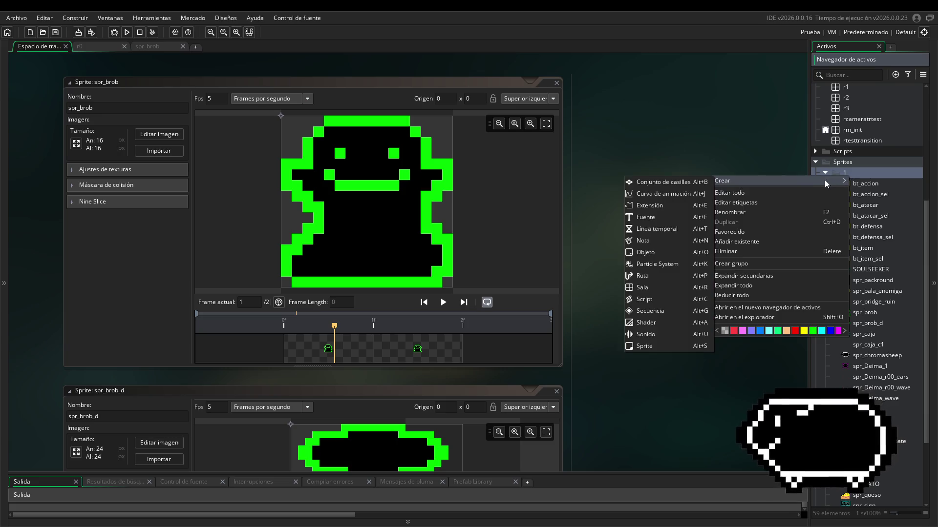
pyautogui.click(641, 347)
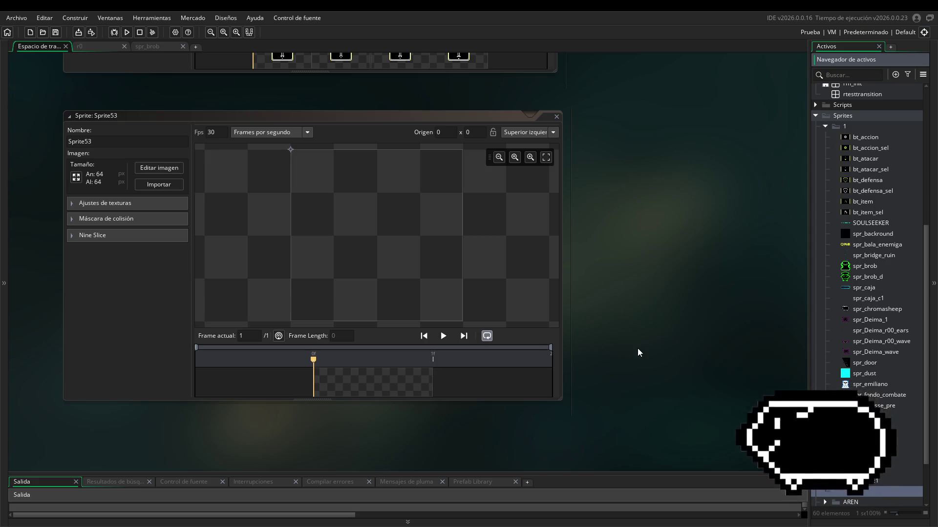
pyautogui.write('spr_cra')
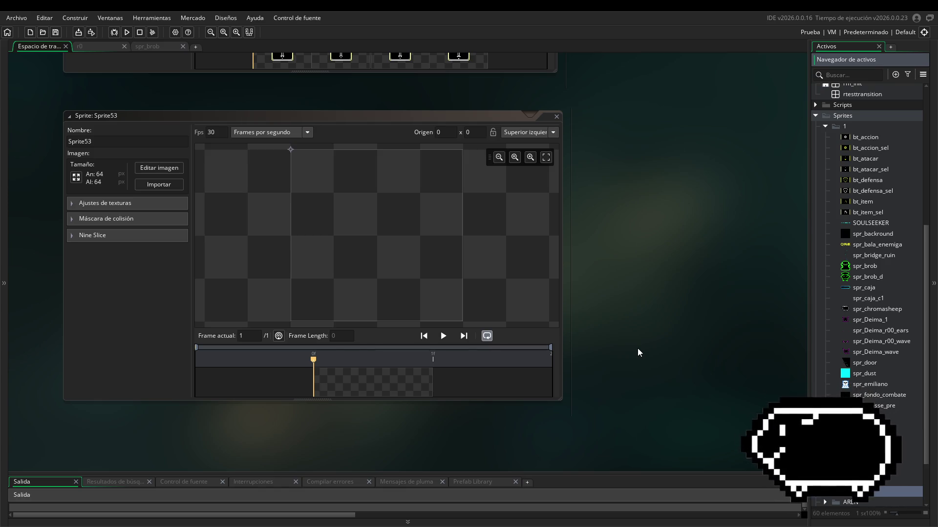
pyautogui.press('Return')
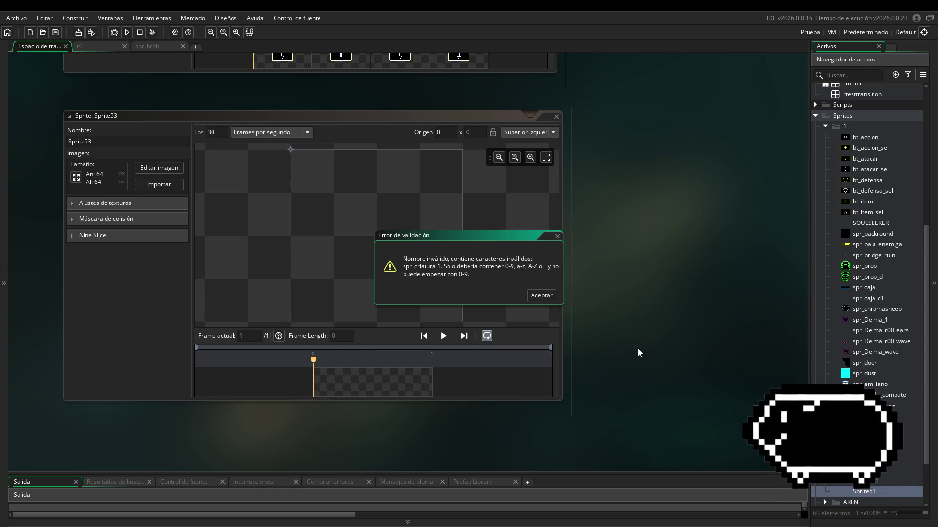
pyautogui.press('Return')
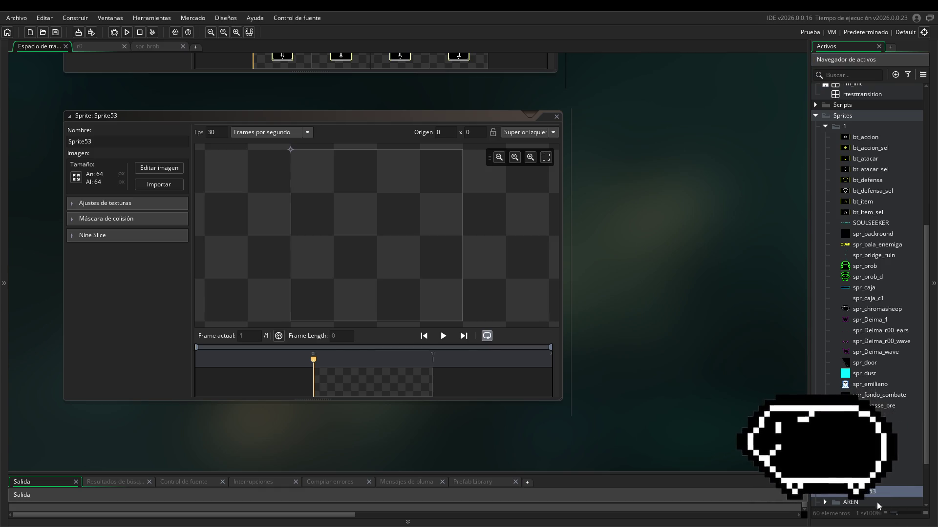
# - Rename the new sprite to spr_criatura1
pyautogui.rightClick(854, 491)
pyautogui.click(772, 384)
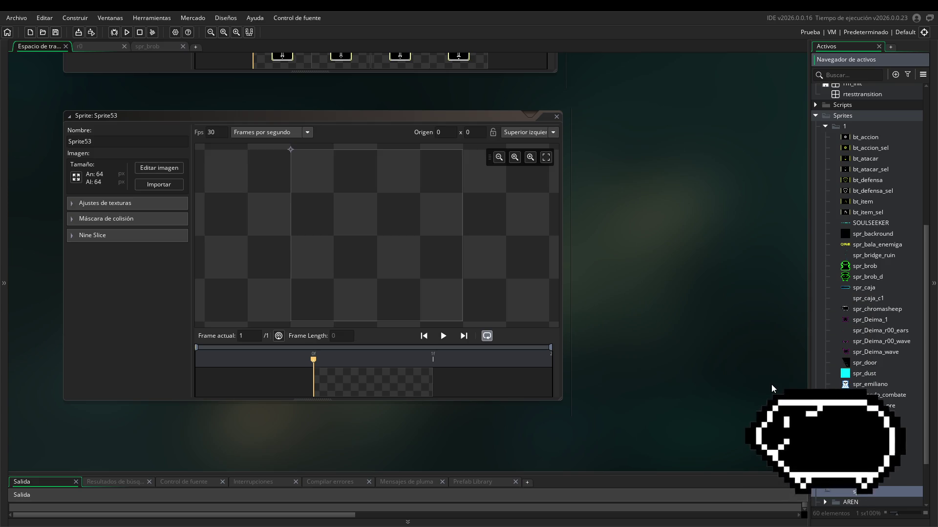
pyautogui.write('spr_cratura1')
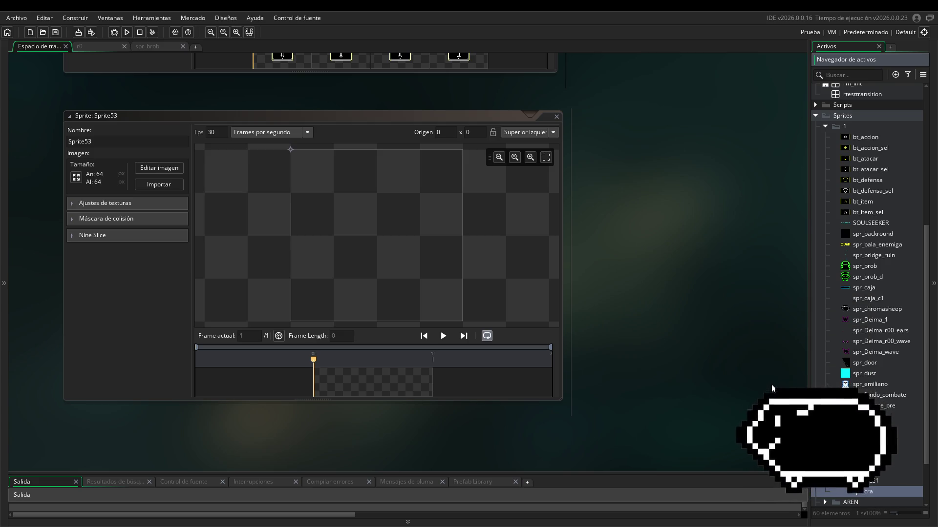
pyautogui.press('Return')
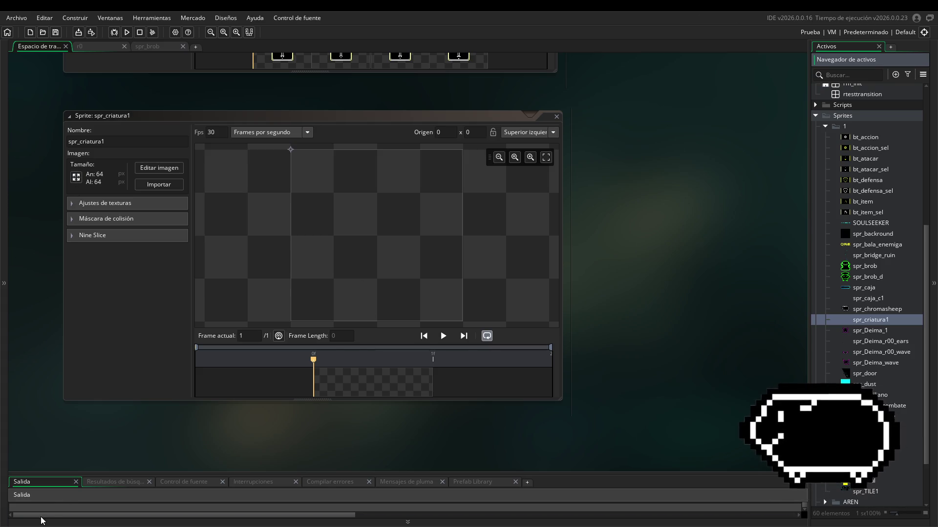
pyautogui.scroll(1, 852, 276)
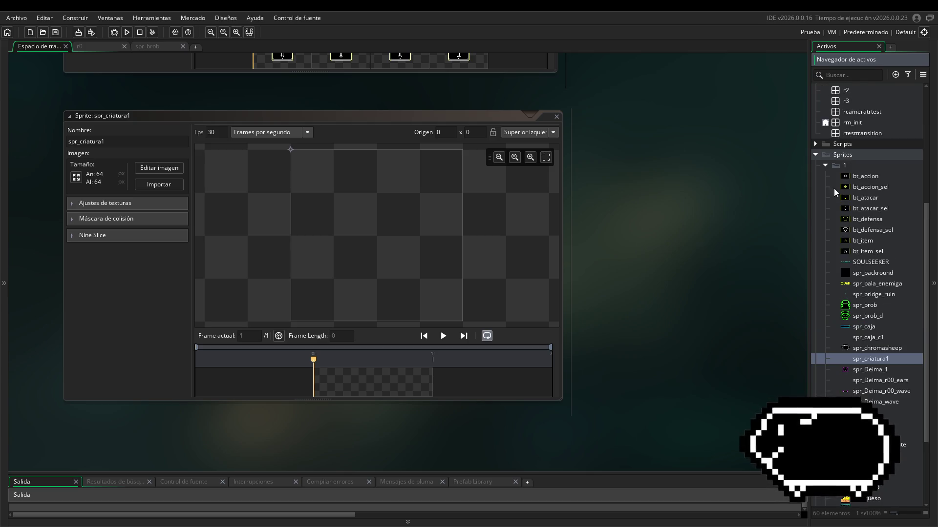
pyautogui.scroll(1, 830, 227)
pyautogui.scroll(-3, 830, 227)
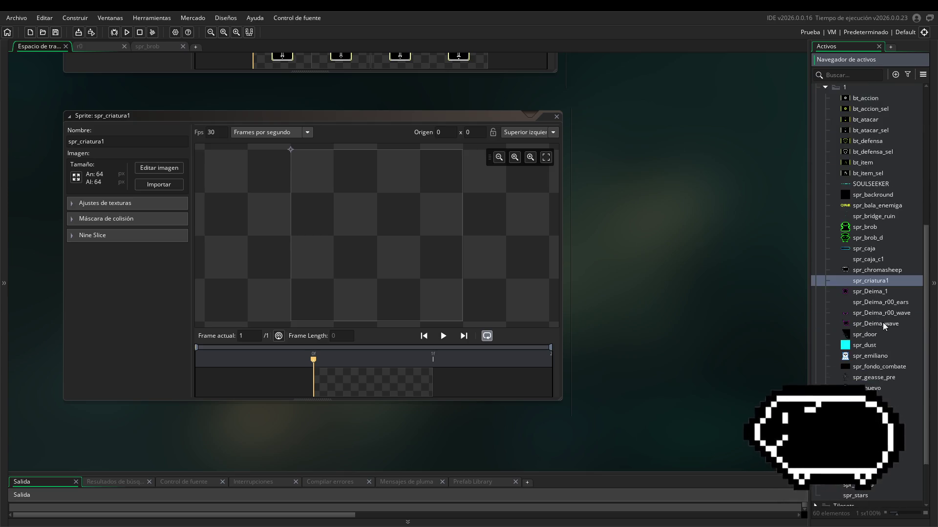
pyautogui.scroll(-1, 870, 409)
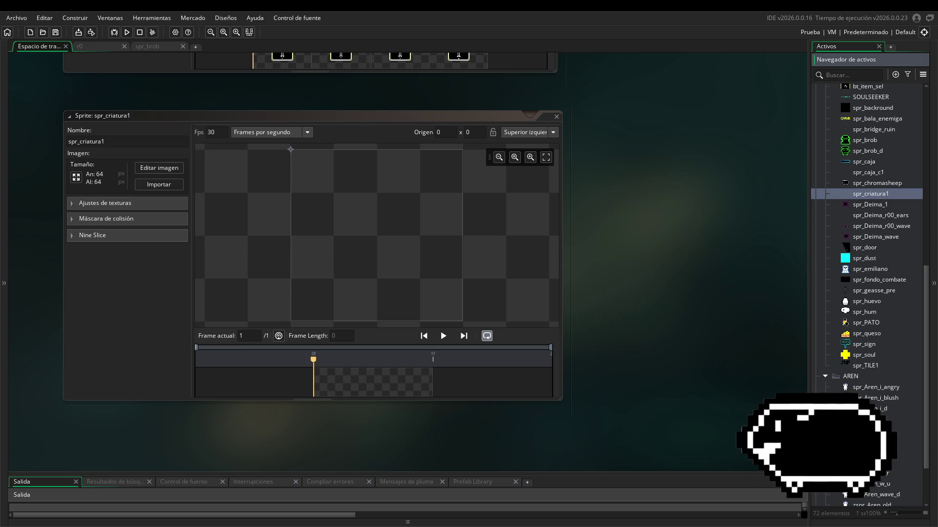
pyautogui.doubleClick(869, 408)
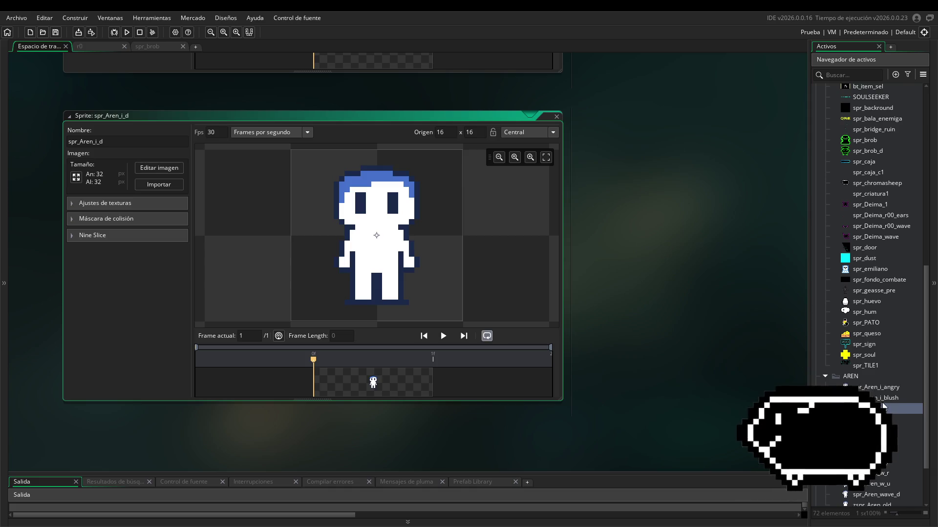
pyautogui.doubleClick(877, 388)
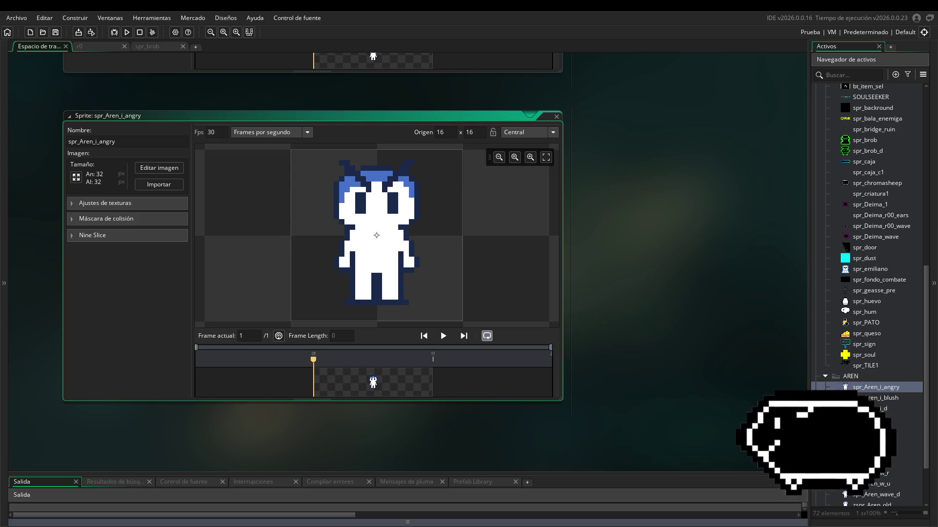
pyautogui.scroll(1, 537, 141)
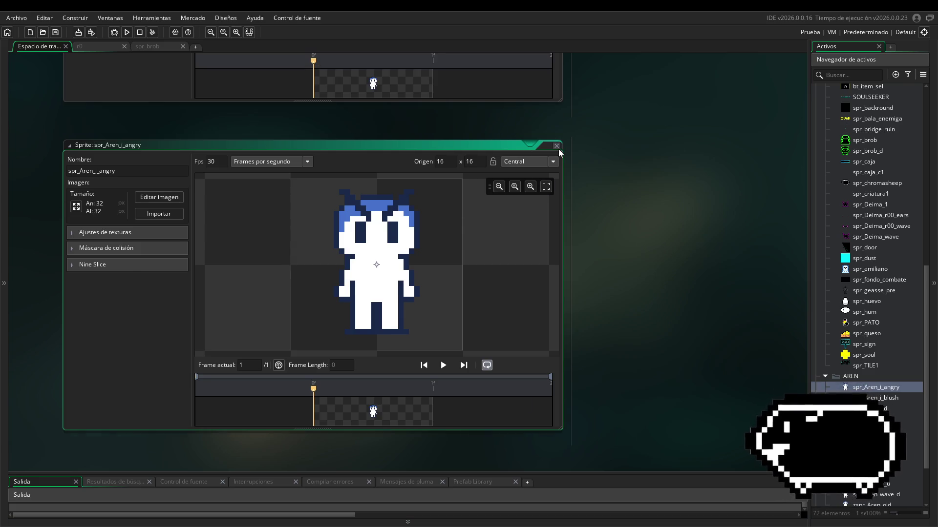
pyautogui.scroll(5, 559, 153)
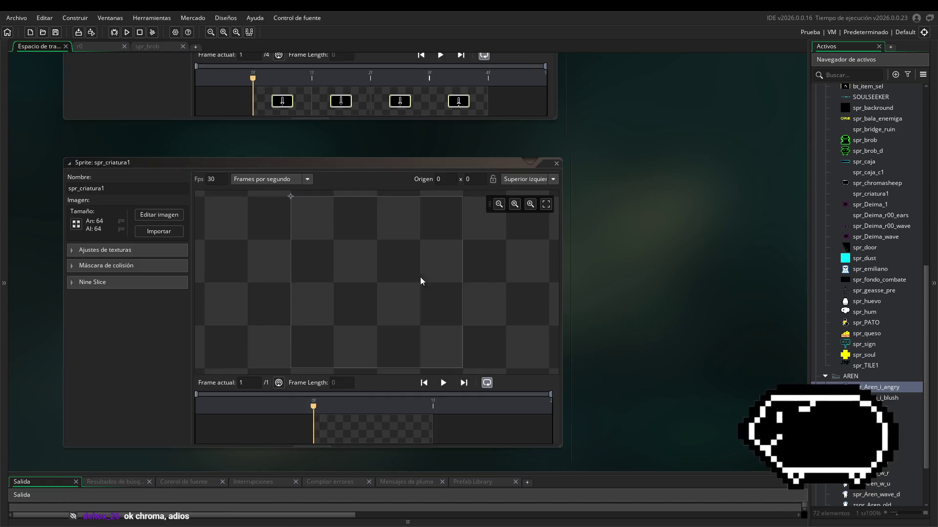
# - Scale spr_criatura1's image to width 48, open it in the editor and paint a test pixel
pyautogui.click(76, 224)
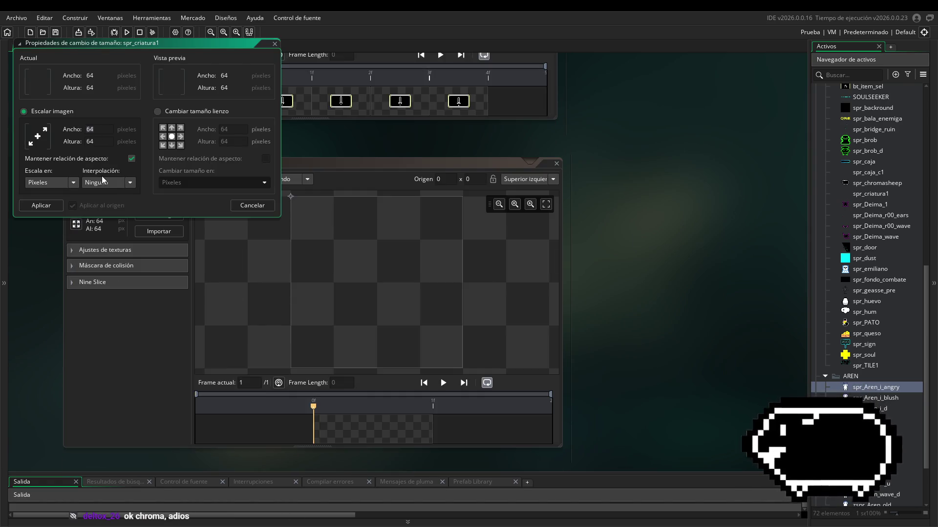
pyautogui.write('48')
pyautogui.click(41, 205)
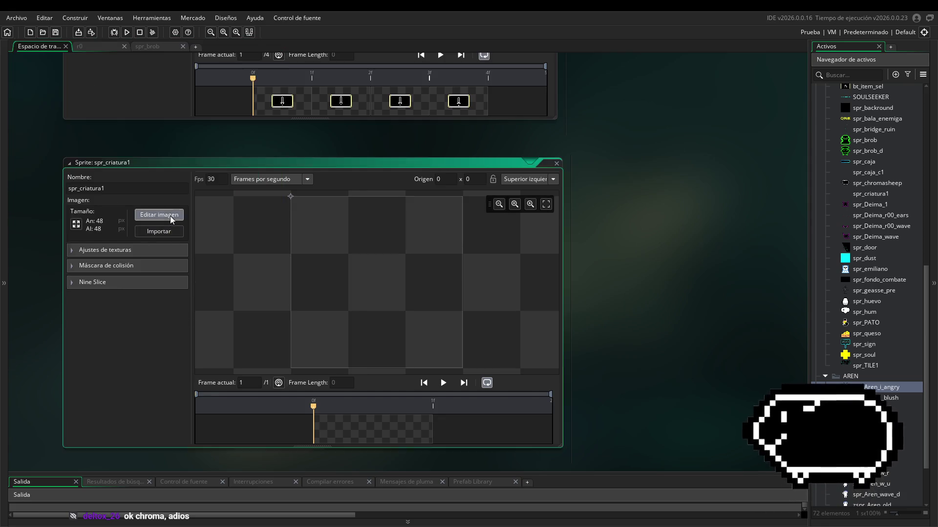
pyautogui.click(171, 219)
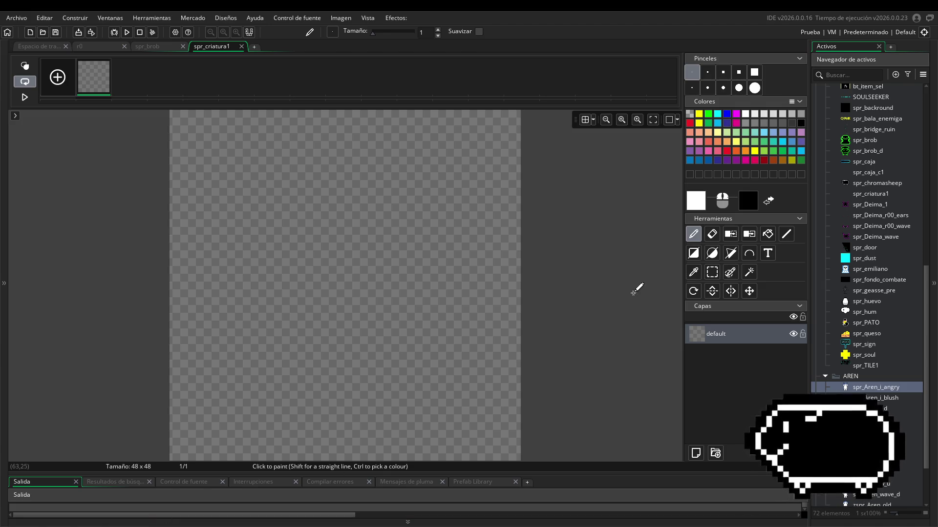
pyautogui.click(406, 223)
# - Undo the stray white pixel and set the drawing colour to yellow fbd20c, discarding a test curve
pyautogui.hotkey('ctrl', 'z')
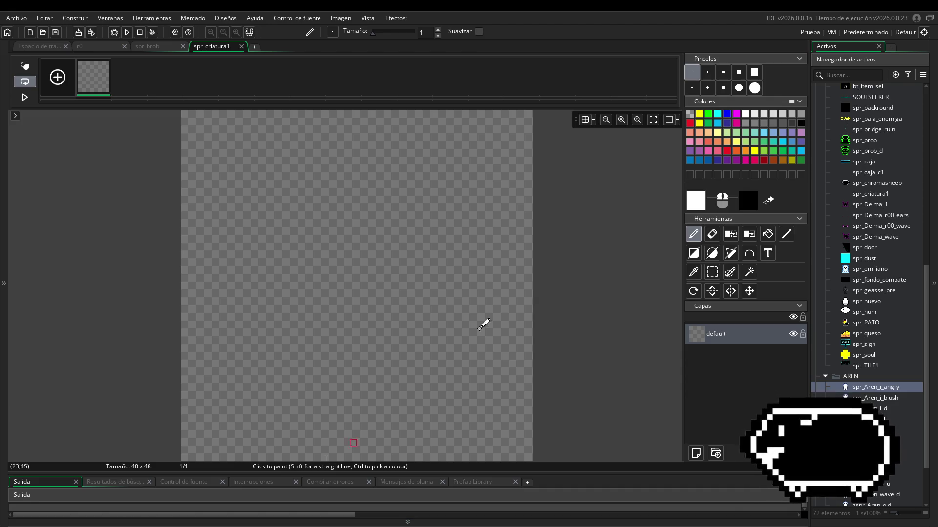
pyautogui.click(703, 198)
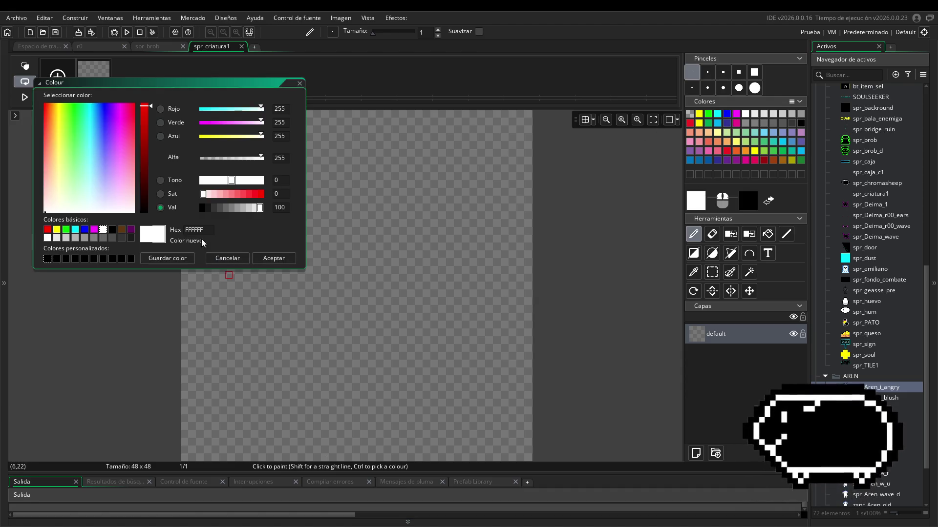
pyautogui.write('fbd20c')
pyautogui.click(268, 257)
pyautogui.moveTo(297, 128)
pyautogui.mouseDown()
pyautogui.moveTo(235, 193)
pyautogui.moveTo(359, 334)
pyautogui.moveTo(451, 211)
pyautogui.moveTo(330, 210)
pyautogui.mouseUp()
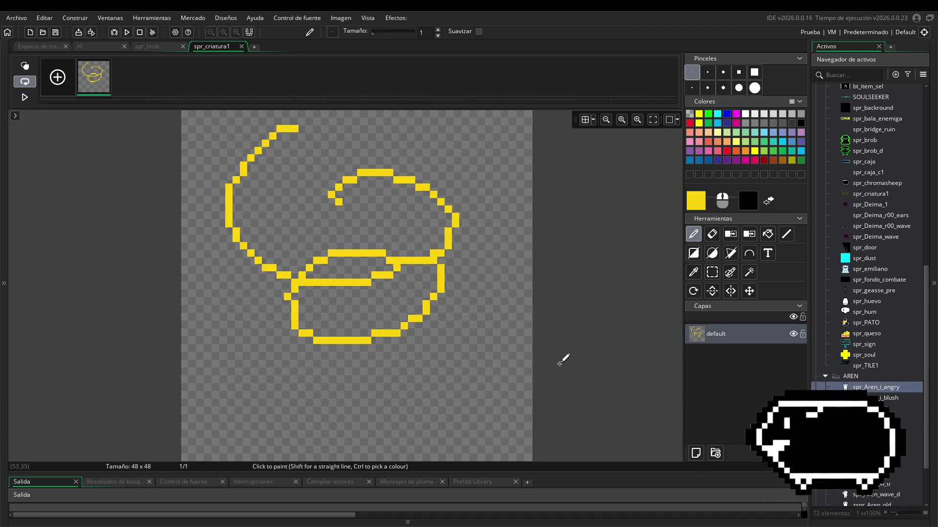
pyautogui.hotkey('ctrl', 'z')
# - Show the canvas grid with 12-pixel cells
pyautogui.click(585, 120)
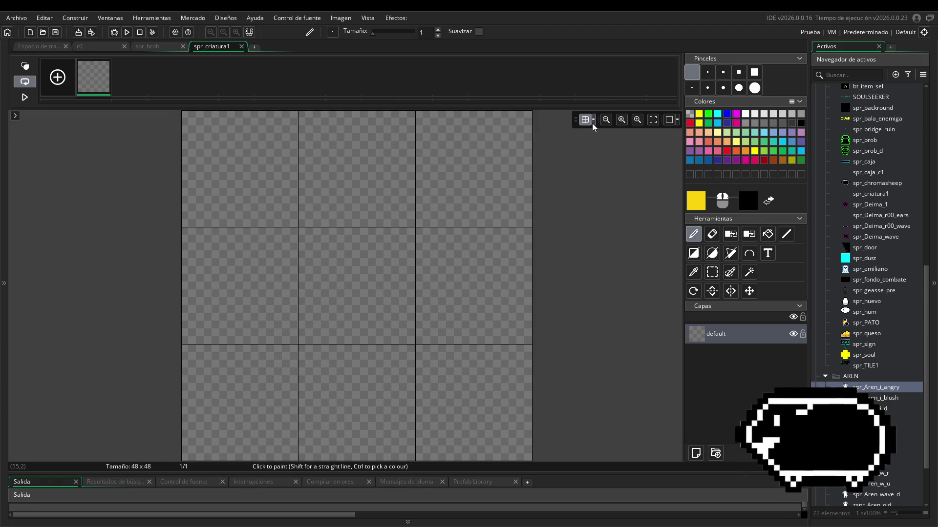
pyautogui.click(593, 121)
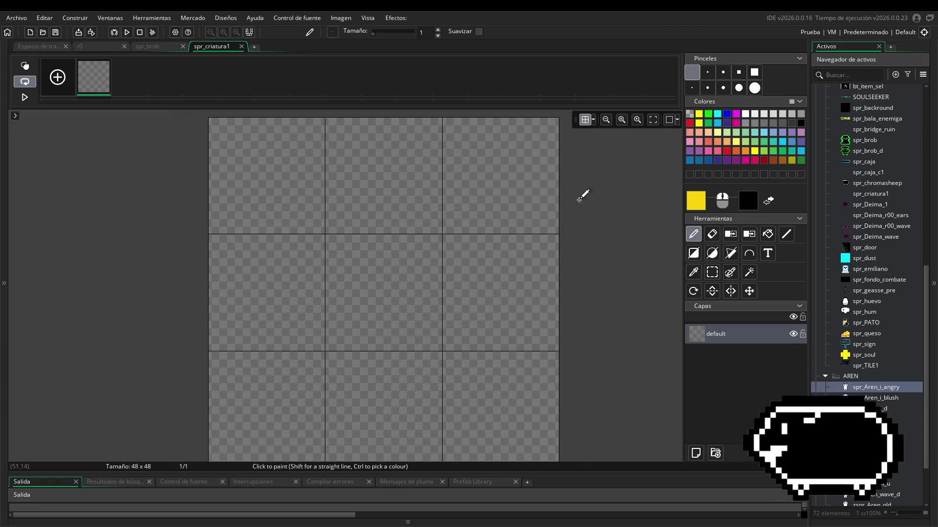
pyautogui.click(593, 120)
pyautogui.scroll(-4, 630, 166)
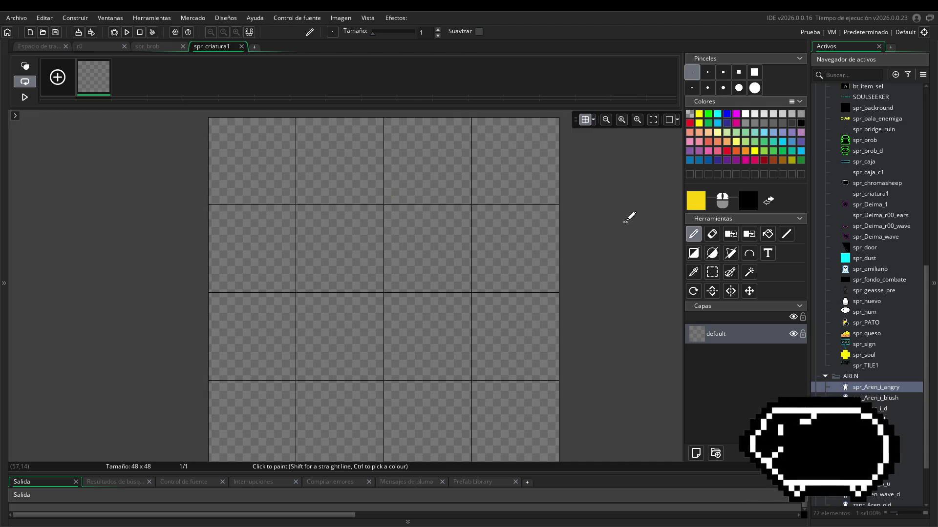
pyautogui.moveTo(628, 215); pyautogui.dragTo(608, 224)
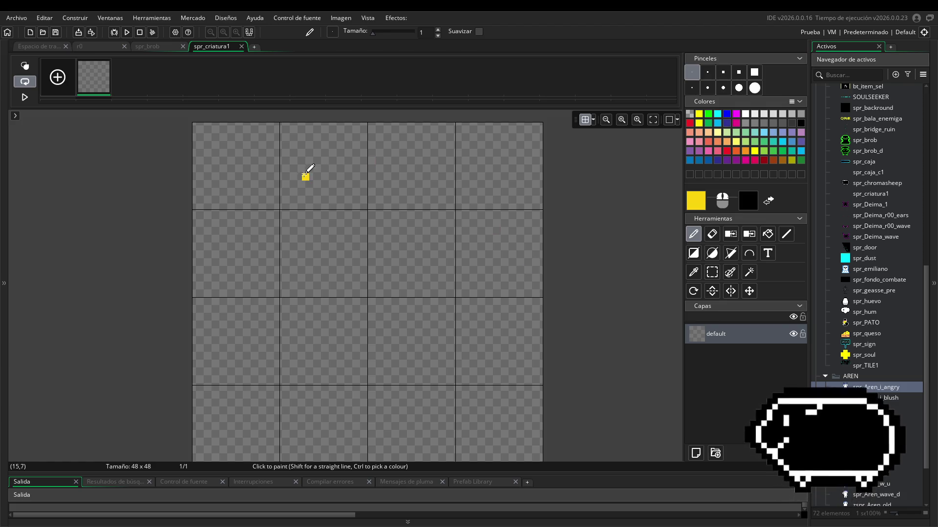
# - Paint a yellow stroke across the top and erase its upper band to a thin line
pyautogui.moveTo(303, 177); pyautogui.dragTo(426, 169)
pyautogui.click(712, 234)
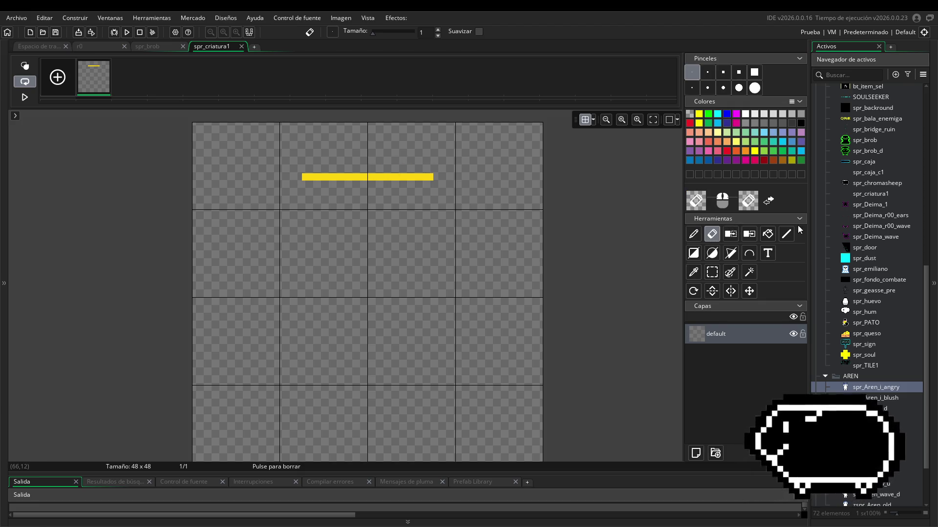
pyautogui.click(786, 234)
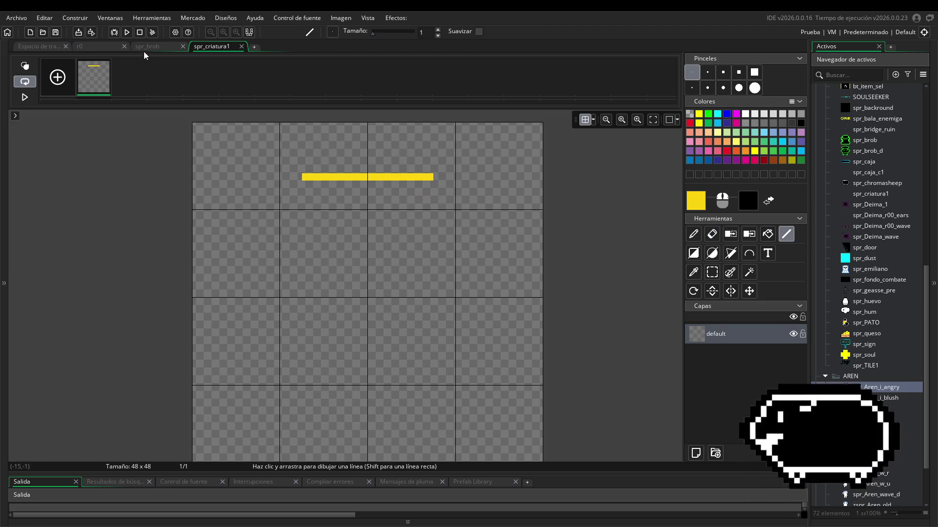
# - Resize spr_criatura1 to 32x32
pyautogui.click(47, 46)
pyautogui.click(81, 224)
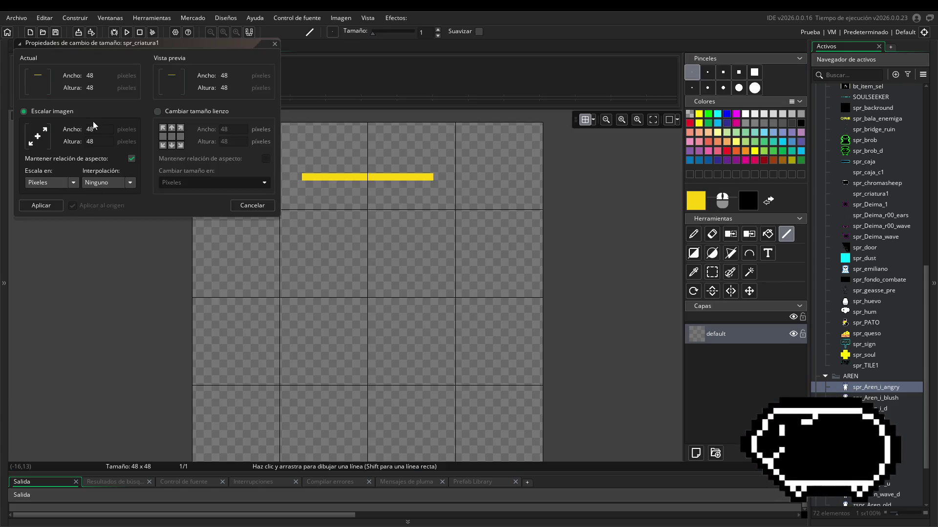
pyautogui.write('2')
pyautogui.click(41, 205)
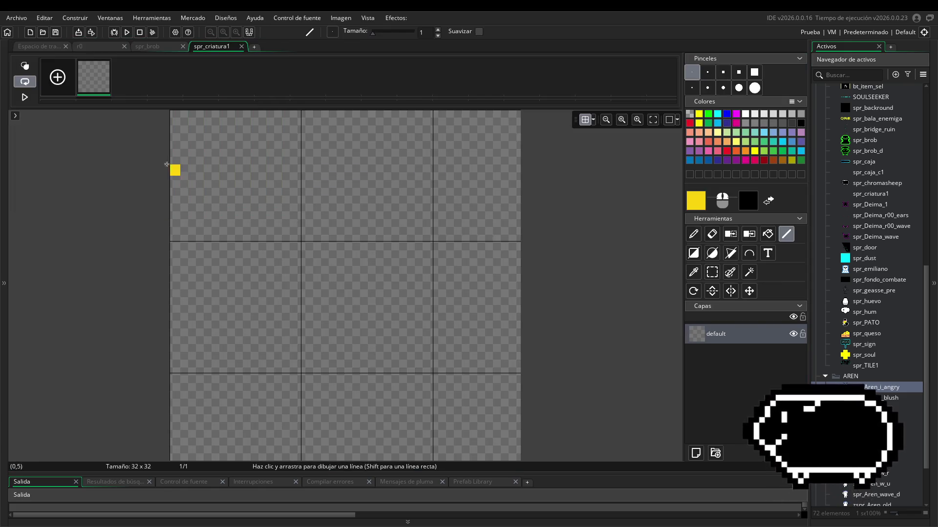
# - Set the grid cell width and height to 8 pixels
pyautogui.click(593, 122)
pyautogui.click(634, 167)
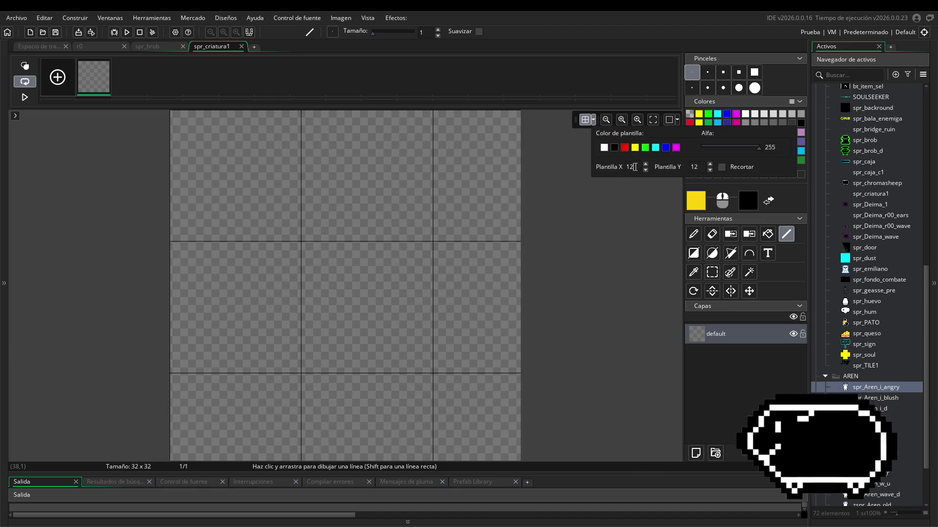
pyautogui.write('8')
pyautogui.press('Tab')
pyautogui.write('8')
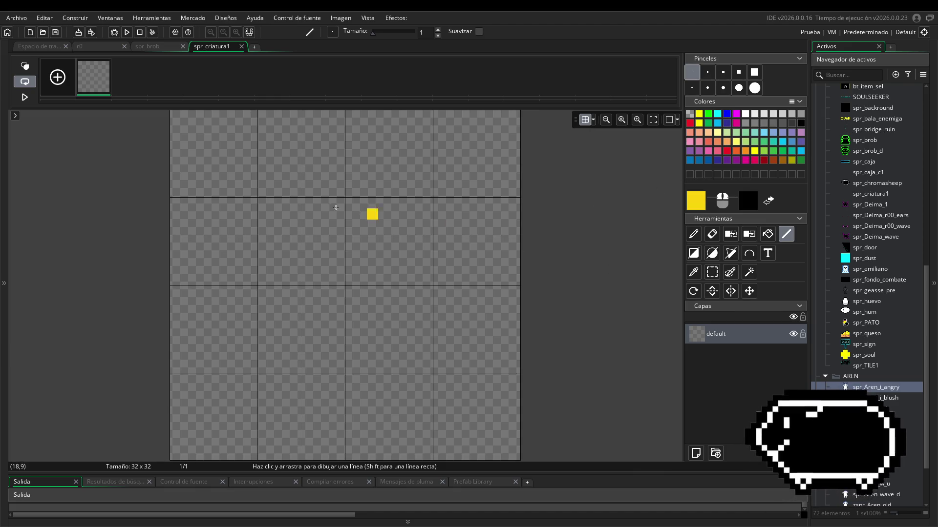
# - Draw the yellow top line with curls hooking downward at both ends
pyautogui.moveTo(316, 192); pyautogui.dragTo(372, 191)
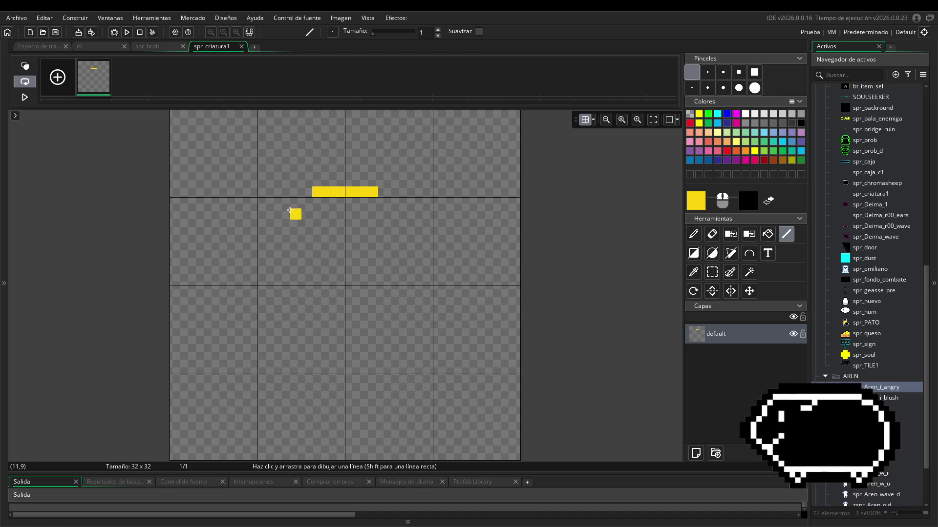
pyautogui.click(306, 192)
pyautogui.click(385, 192)
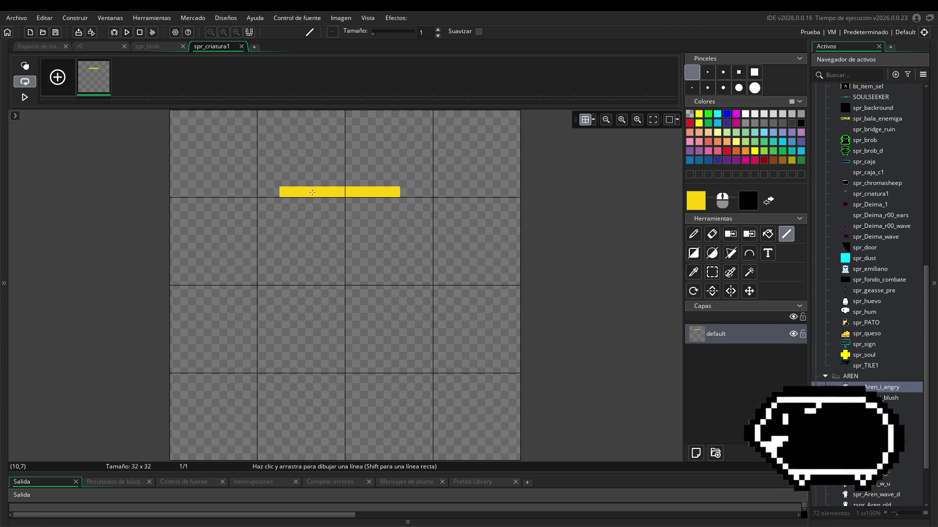
pyautogui.click(285, 181)
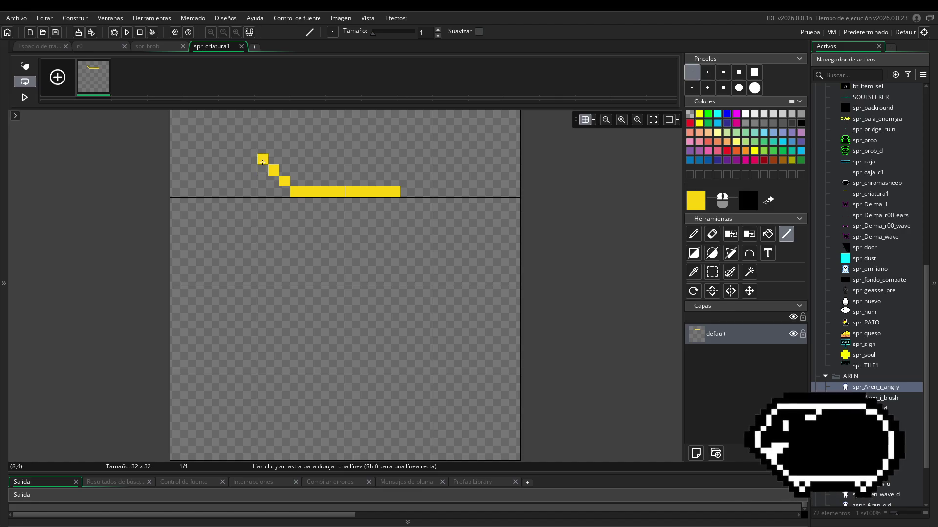
pyautogui.moveTo(263, 159); pyautogui.dragTo(240, 159)
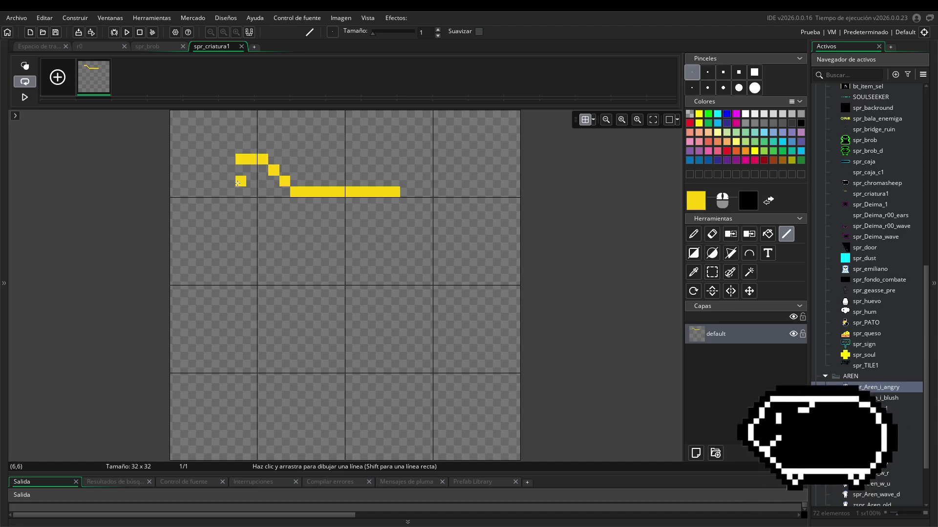
pyautogui.moveTo(218, 183)
pyautogui.mouseDown()
pyautogui.moveTo(229, 225)
pyautogui.moveTo(241, 225)
pyautogui.mouseUp()
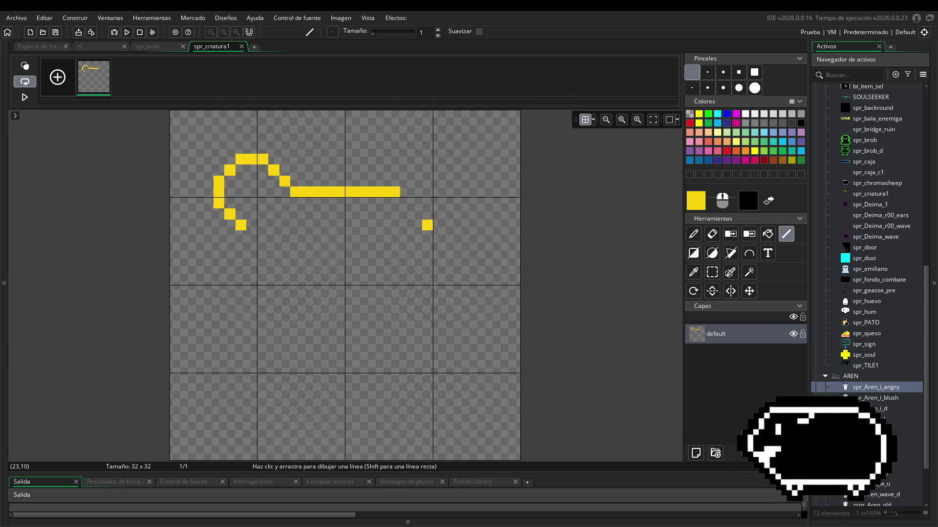
pyautogui.moveTo(395, 192)
pyautogui.mouseDown()
pyautogui.moveTo(416, 170)
pyautogui.moveTo(449, 160)
pyautogui.mouseUp()
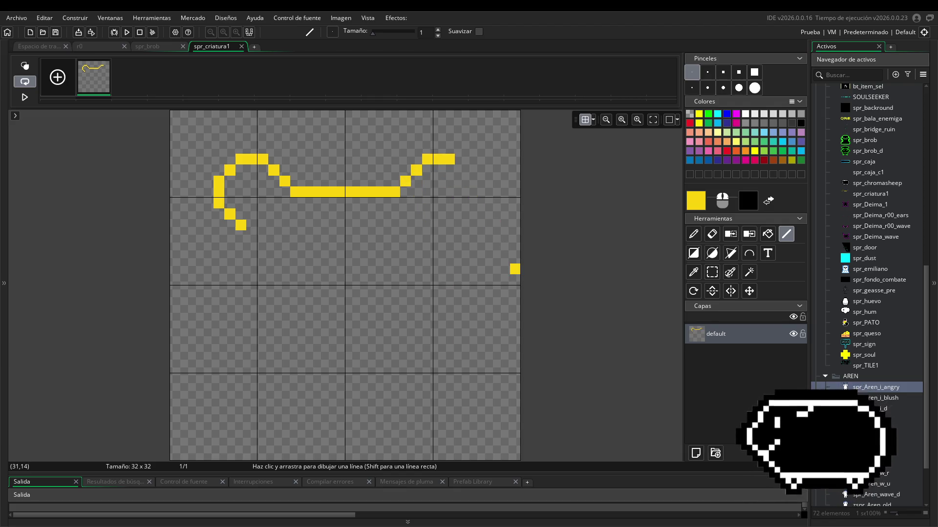
pyautogui.moveTo(450, 160)
pyautogui.mouseDown()
pyautogui.moveTo(475, 207)
pyautogui.moveTo(449, 226)
pyautogui.mouseUp()
# - Move the right hook two cells left and the left hook one cell right
pyautogui.press('s')
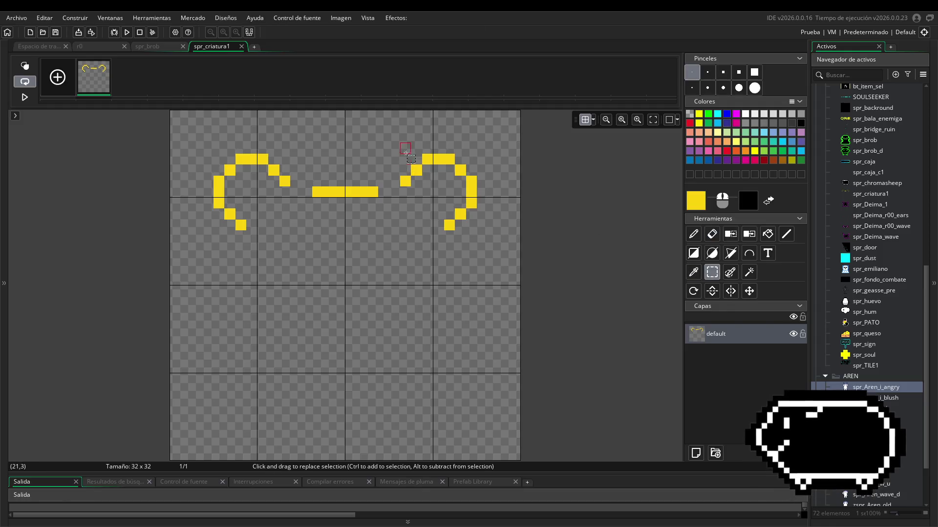
pyautogui.moveTo(406, 152); pyautogui.dragTo(498, 226)
pyautogui.moveTo(454, 200); pyautogui.dragTo(429, 201)
pyautogui.click(504, 223)
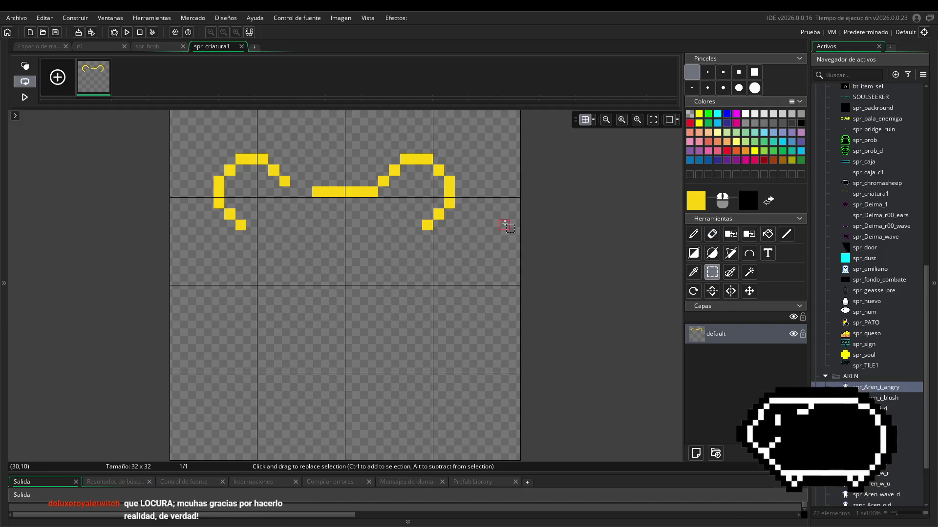
pyautogui.moveTo(204, 132)
pyautogui.mouseDown()
pyautogui.moveTo(247, 220)
pyautogui.moveTo(290, 240)
pyautogui.mouseUp()
pyautogui.moveTo(266, 206); pyautogui.dragTo(283, 204)
pyautogui.click(492, 247)
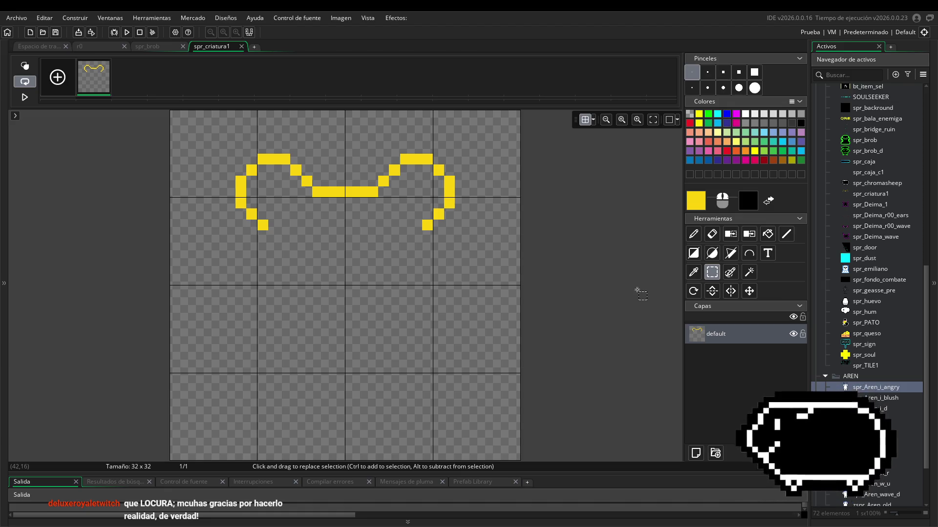
# - Try a yellow pixel beside the right curl, then undo it
pyautogui.click(786, 234)
pyautogui.click(456, 208)
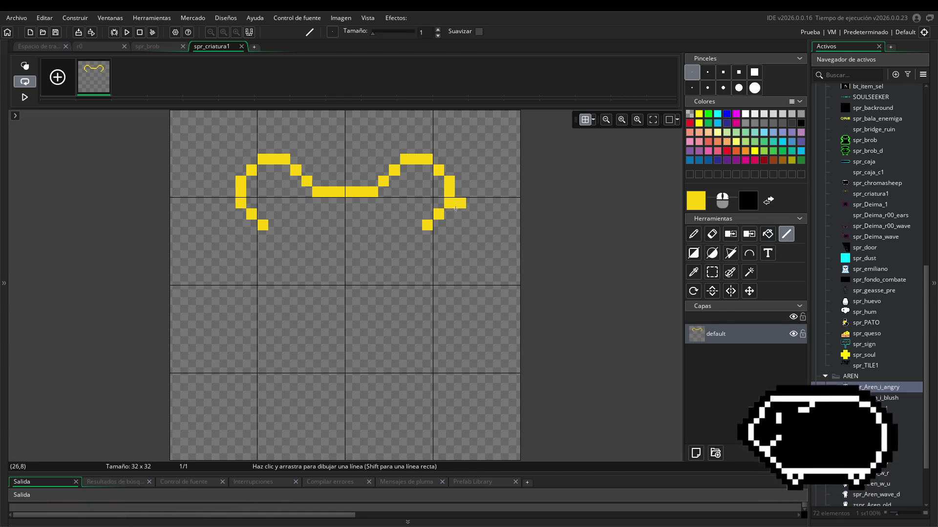
pyautogui.hotkey('ctrl', 'z')
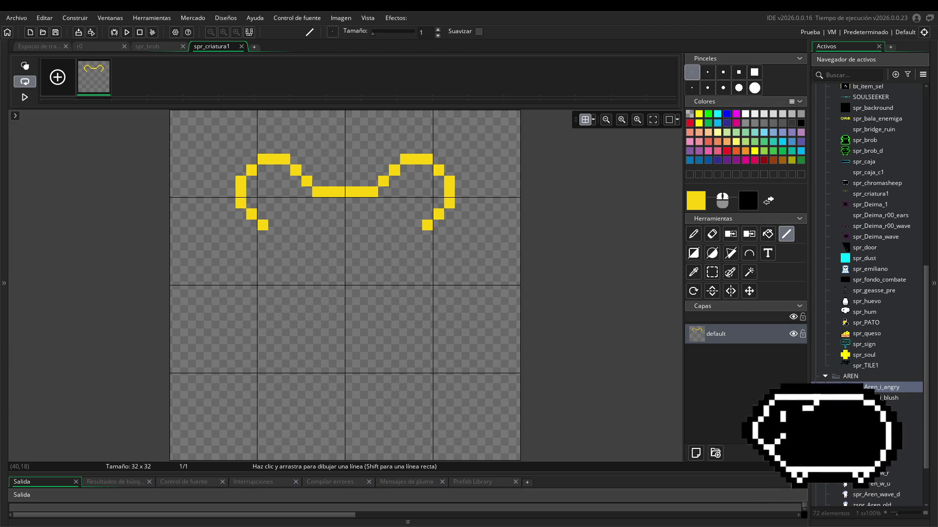
# - Draw vertical yellow legs under both curls and trim the bottom of the left one
pyautogui.moveTo(438, 231)
pyautogui.mouseDown()
pyautogui.moveTo(460, 271)
pyautogui.moveTo(438, 271)
pyautogui.mouseUp()
pyautogui.moveTo(252, 231); pyautogui.dragTo(253, 270)
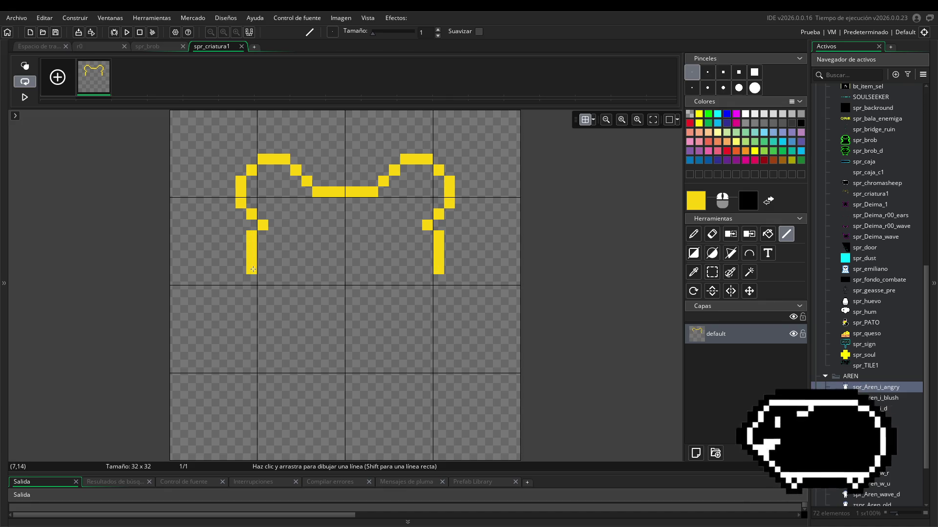
pyautogui.moveTo(449, 280); pyautogui.dragTo(449, 298)
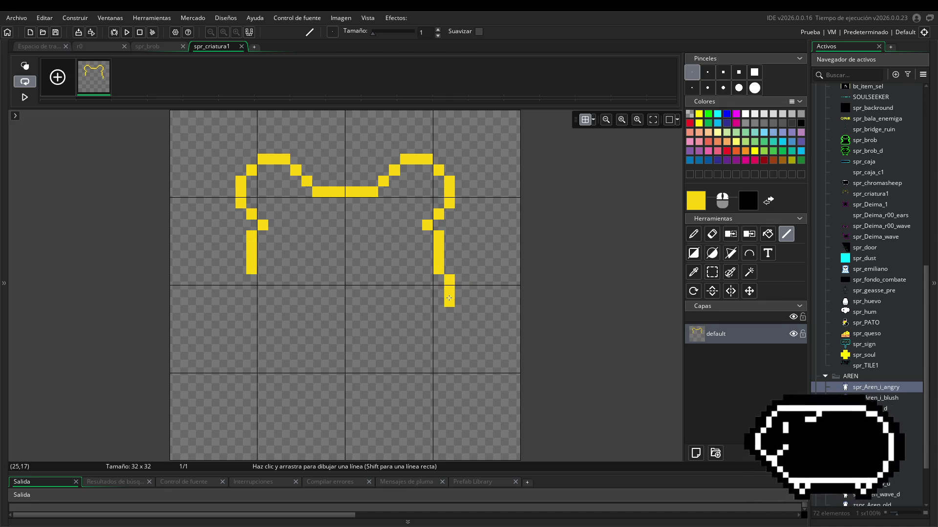
pyautogui.moveTo(240, 279); pyautogui.dragTo(240, 299)
pyautogui.scroll(-2, 240, 299)
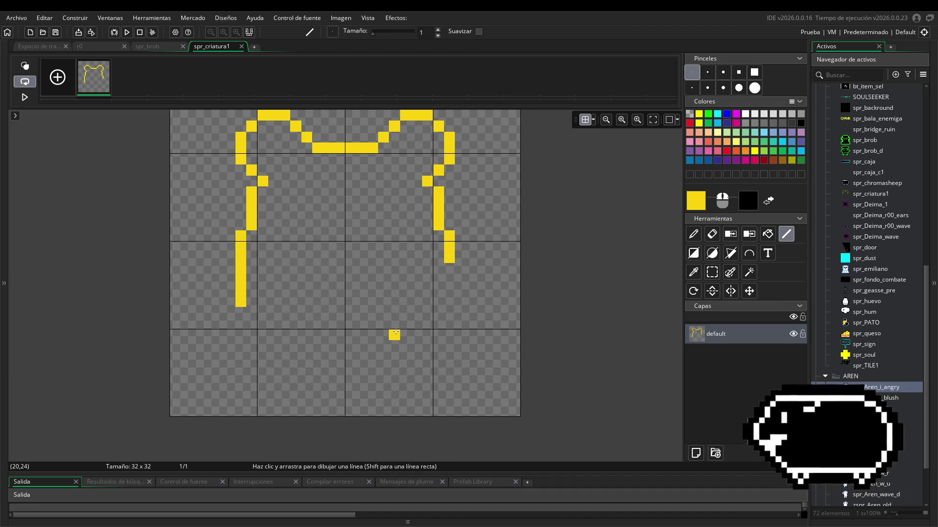
pyautogui.click(712, 234)
pyautogui.moveTo(240, 304); pyautogui.dragTo(243, 268)
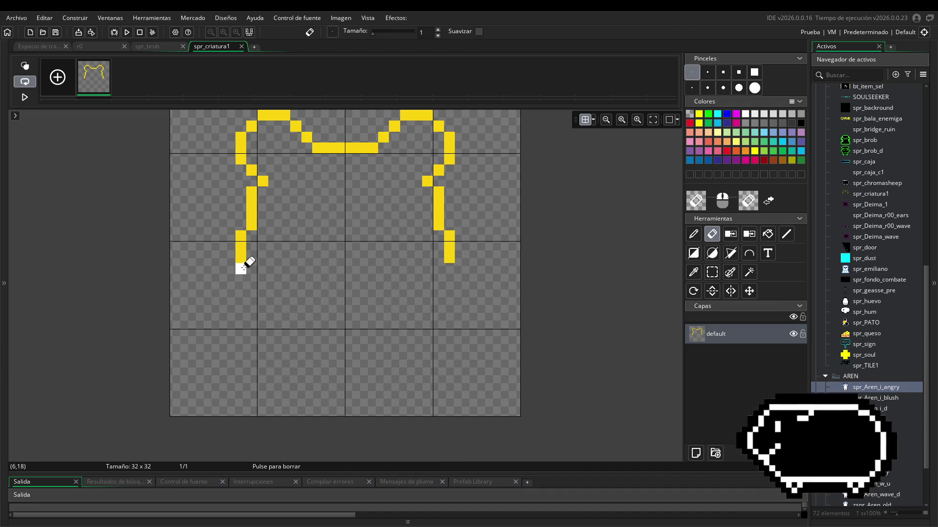
pyautogui.click(786, 233)
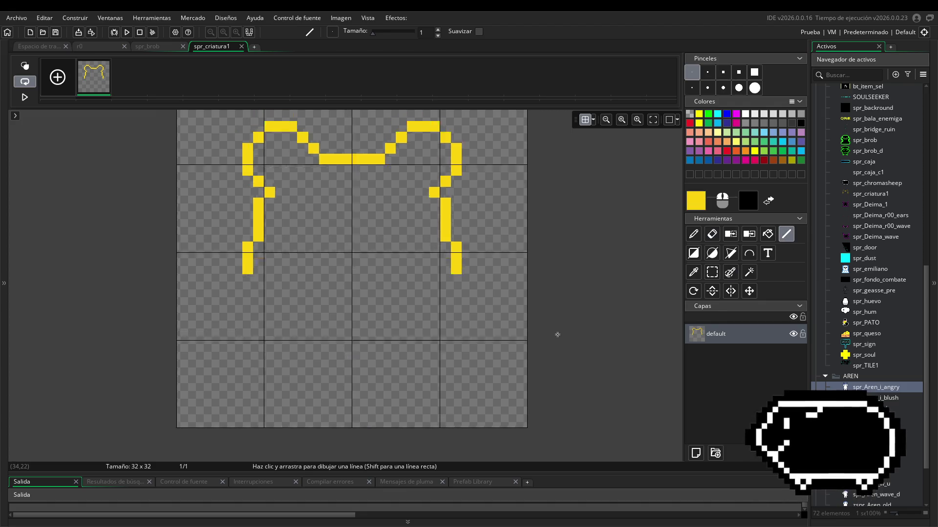
pyautogui.scroll(1, 558, 335)
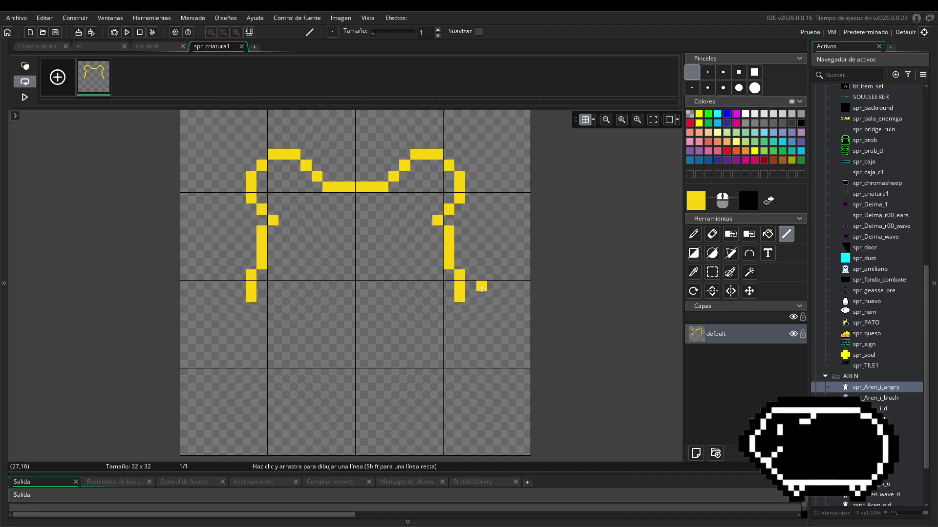
# - Erase a pixel in each leg and shift the lower leg sections one pixel
pyautogui.click(711, 234)
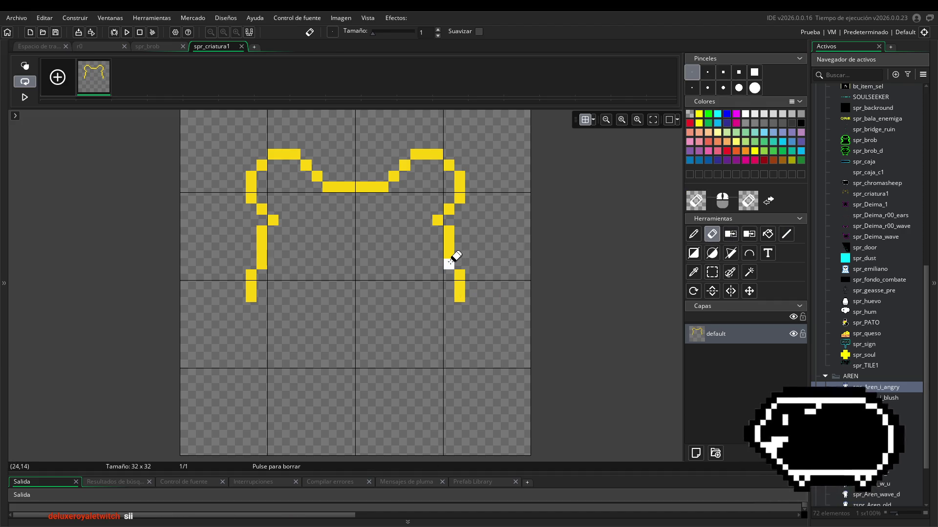
pyautogui.click(448, 264)
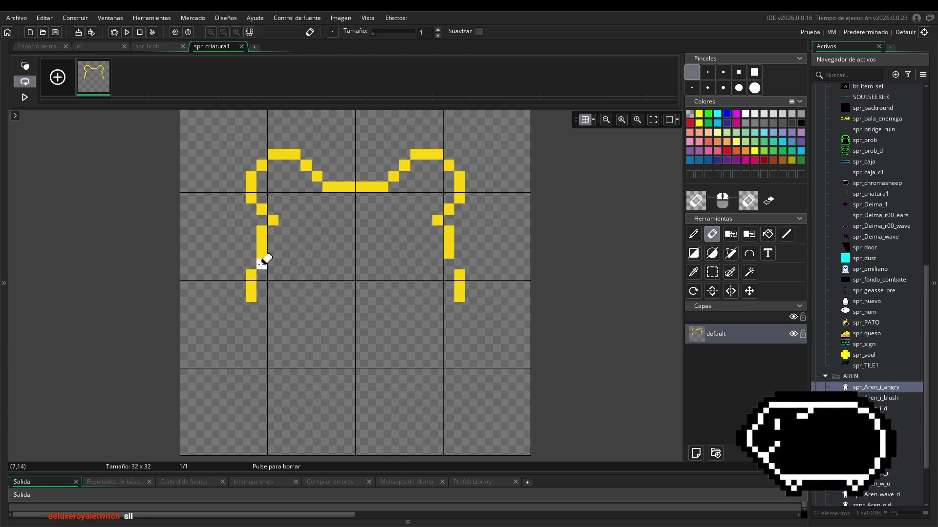
pyautogui.click(261, 265)
pyautogui.click(713, 272)
pyautogui.moveTo(454, 259)
pyautogui.mouseDown()
pyautogui.moveTo(487, 280)
pyautogui.moveTo(487, 303)
pyautogui.mouseUp()
pyautogui.press('Up')
pyautogui.moveTo(213, 258)
pyautogui.mouseDown()
pyautogui.moveTo(268, 313)
pyautogui.moveTo(241, 287)
pyautogui.mouseUp()
pyautogui.click(291, 288)
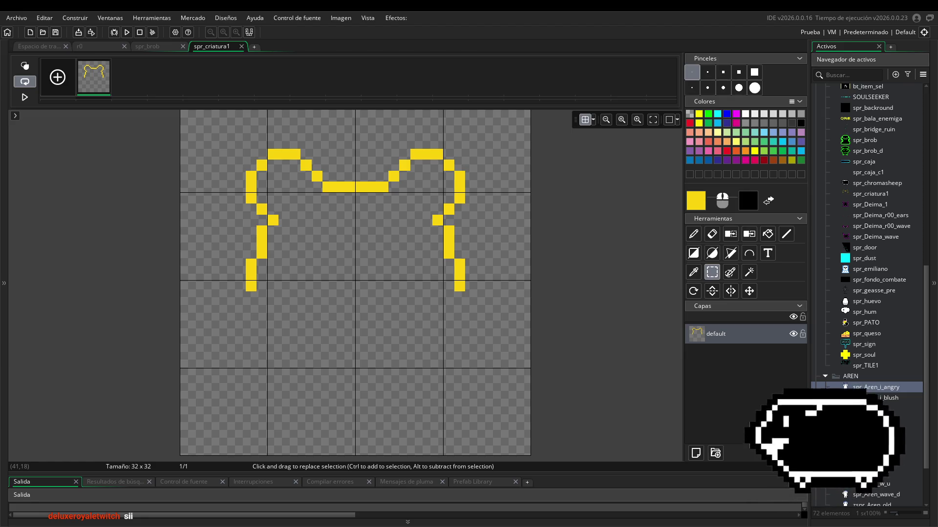
# - Add a single yellow pixel, then bring up the bear reference image
pyautogui.click(785, 234)
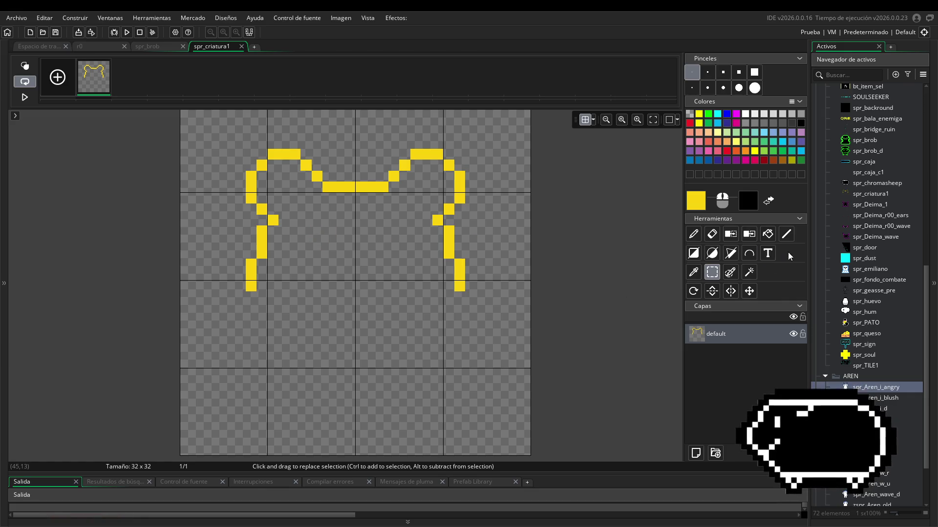
pyautogui.click(401, 229)
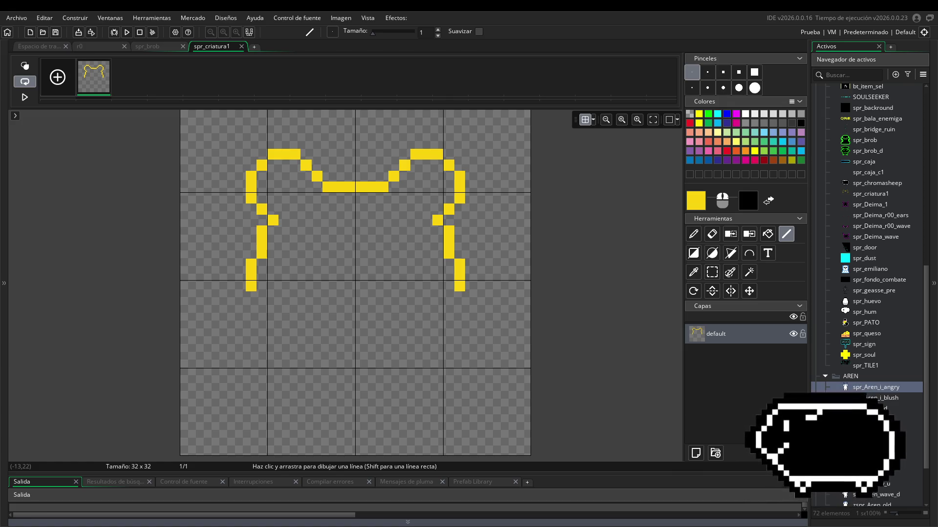
pyautogui.hotkey('alt', 'Tab')
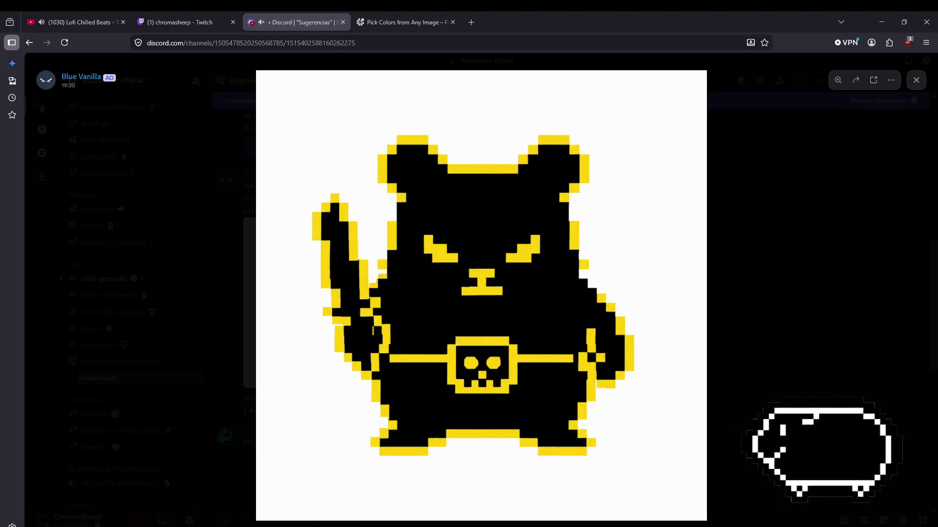
# - Close the bear image and enlarge the Pixilart ghost screenshot at the thread's bottom
pyautogui.click(853, 307)
pyautogui.scroll(-6, 463, 336)
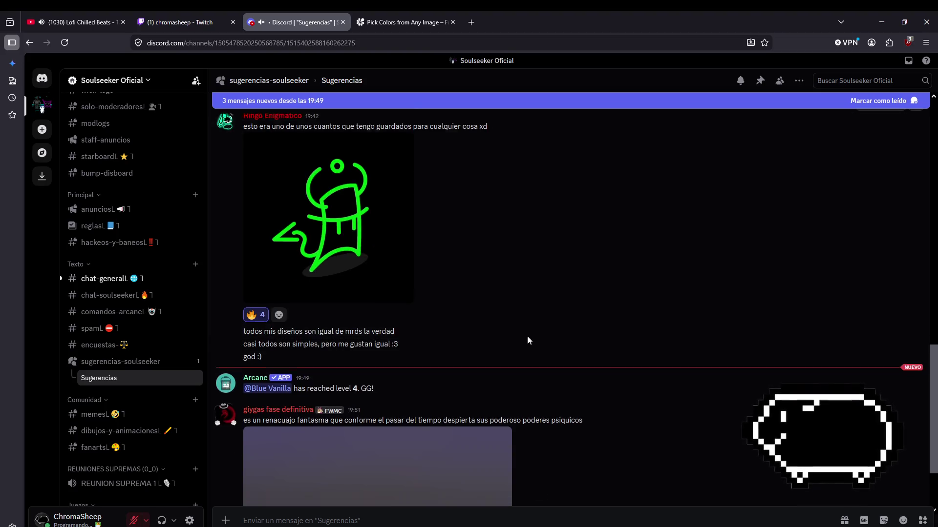
pyautogui.scroll(-2, 527, 340)
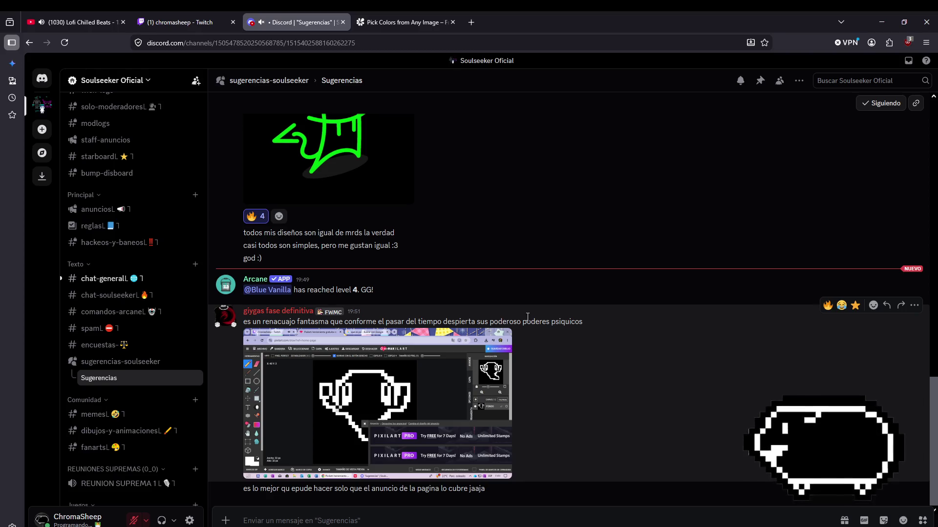
pyautogui.click(350, 391)
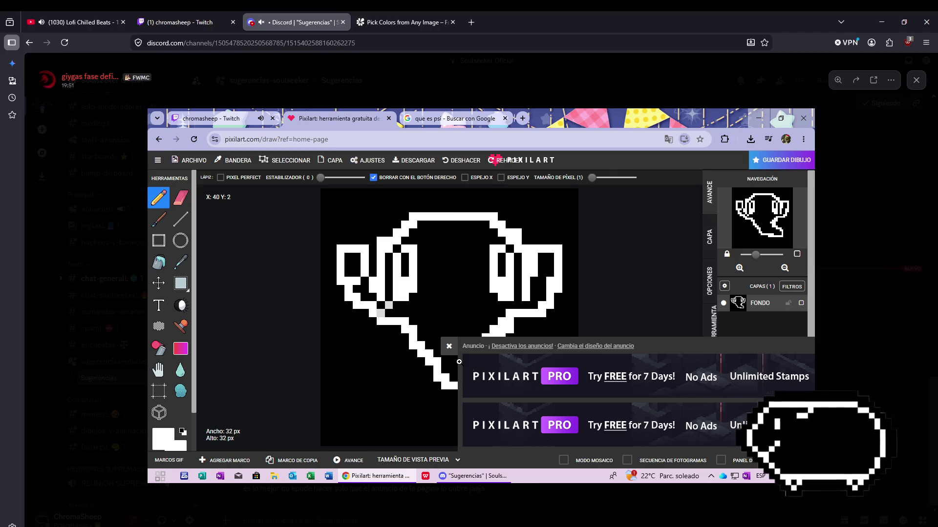
# - Zoom into the ghost screenshot's upper-right area, then close the viewer
pyautogui.click(767, 200)
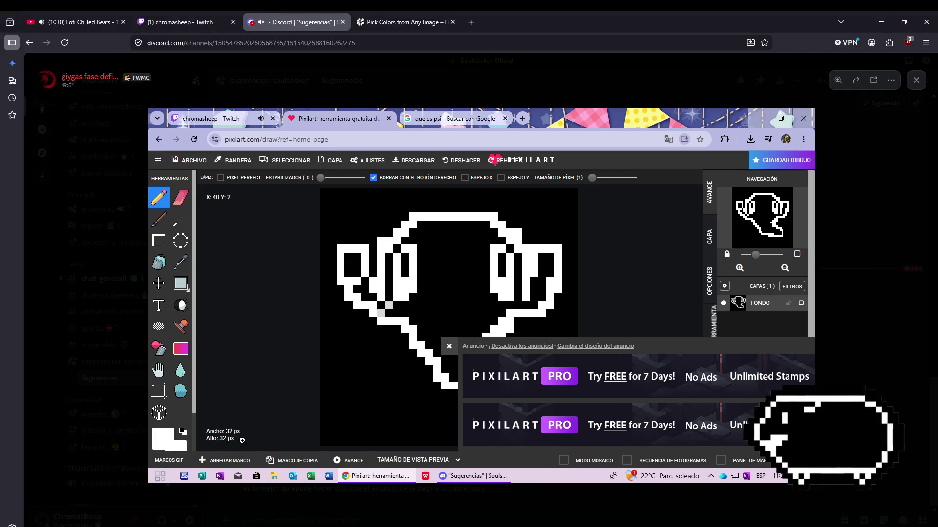
pyautogui.press('Escape')
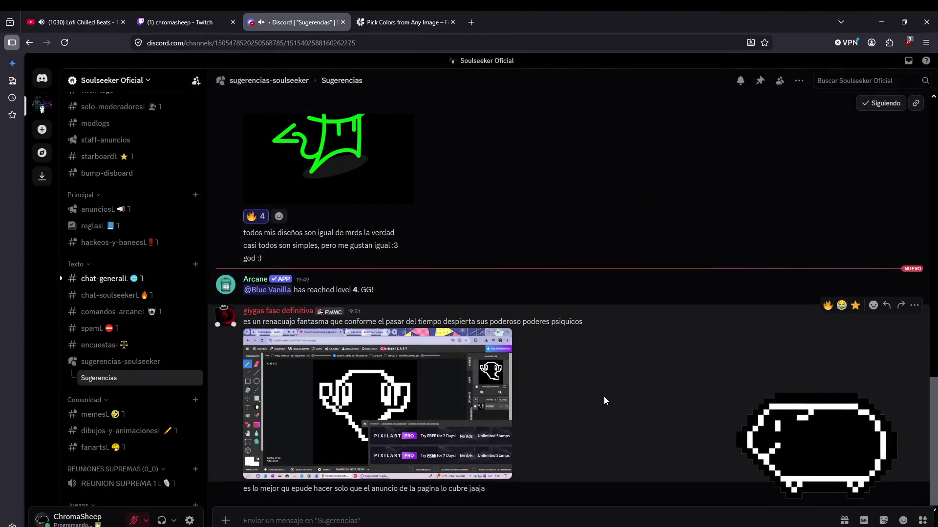
# - Open #chat-general and view the 'increible' stream screenshot full-size twice
pyautogui.scroll(5, 444, 390)
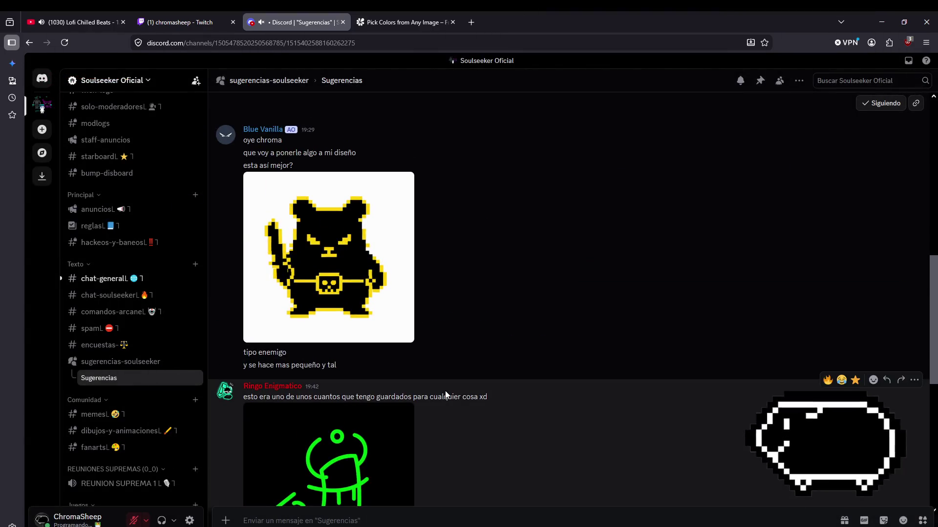
pyautogui.scroll(-5, 445, 390)
pyautogui.click(105, 279)
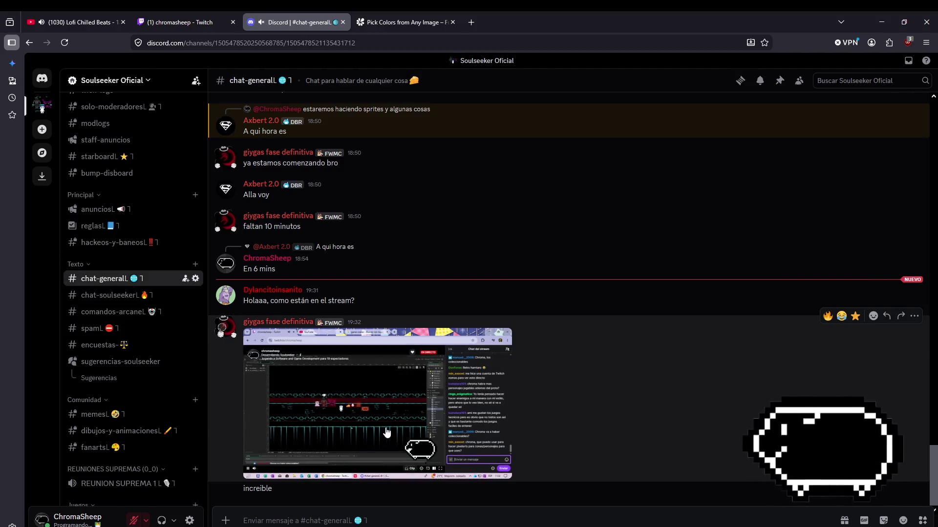
pyautogui.click(387, 432)
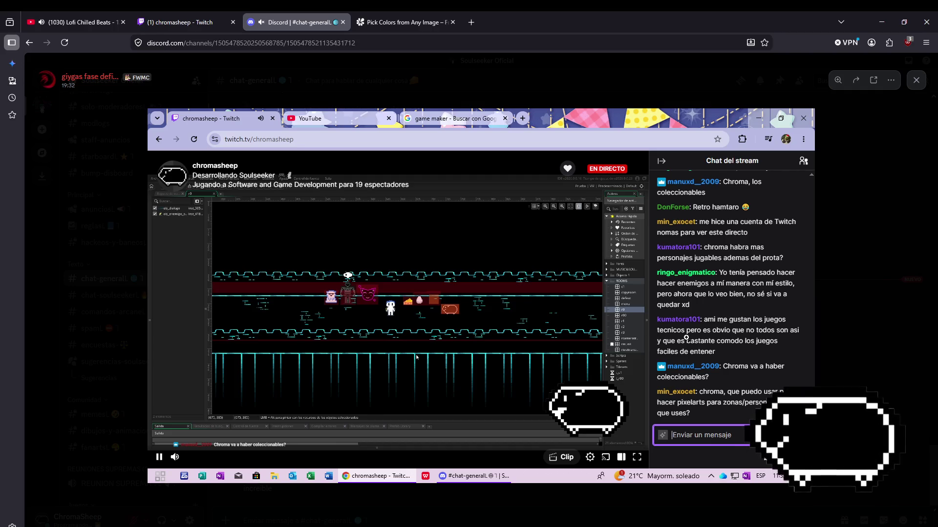
pyautogui.click(839, 291)
pyautogui.click(362, 357)
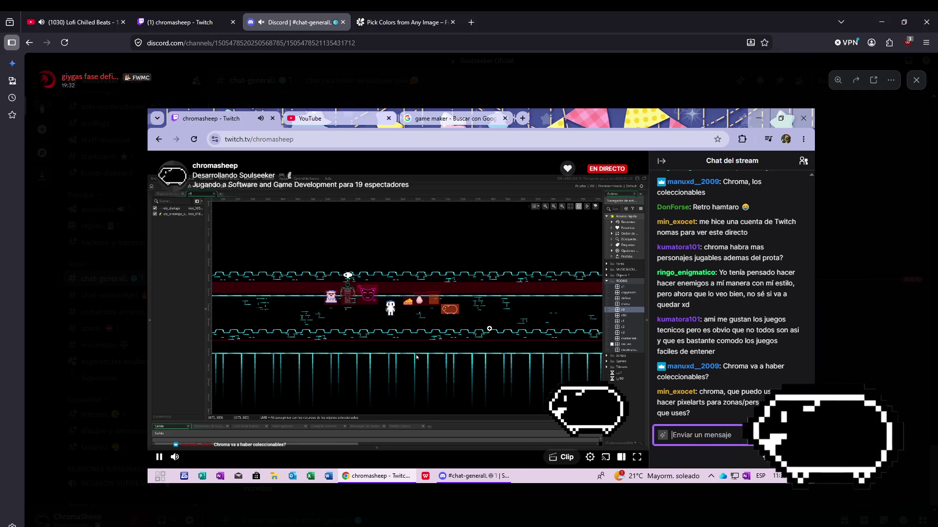
pyautogui.click(866, 289)
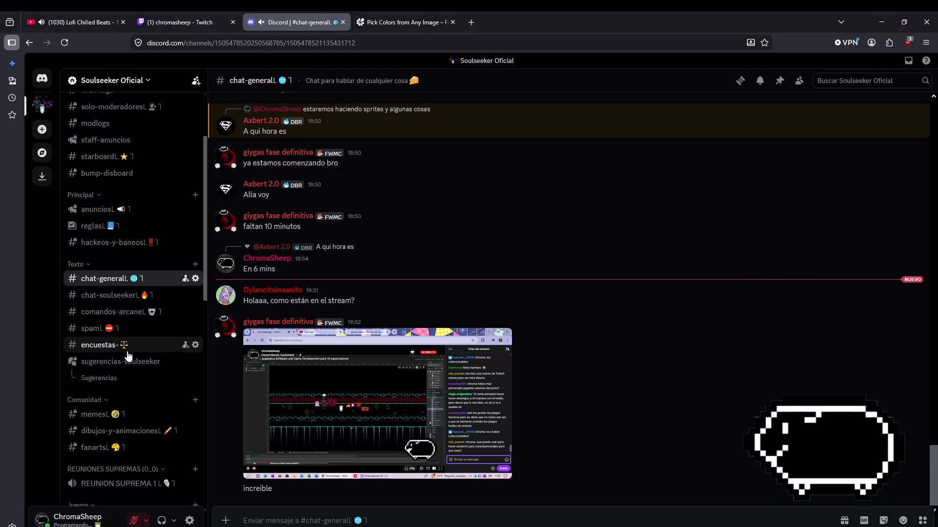
# - Open the Sugerencias post, view the bear image full-size, and return to GameMaker
pyautogui.click(146, 362)
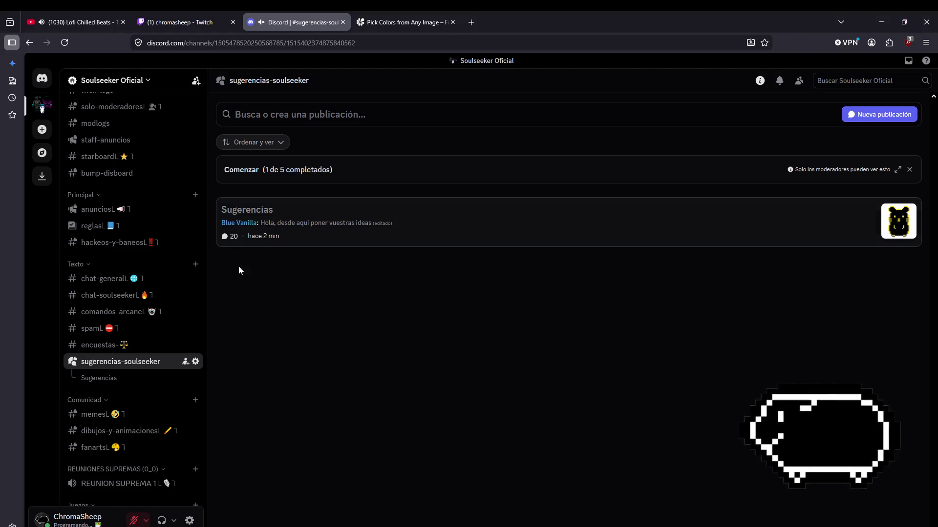
pyautogui.click(339, 224)
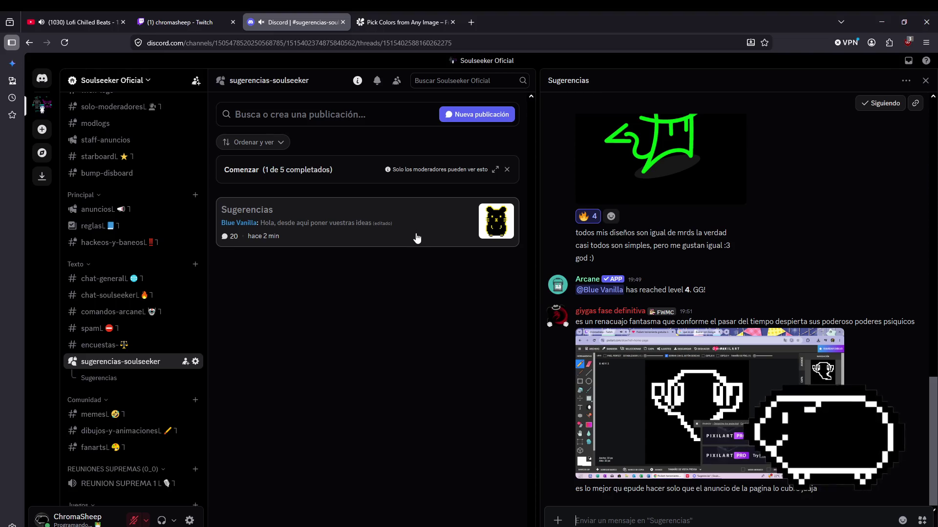
pyautogui.moveTo(531, 193); pyautogui.dragTo(195, 172)
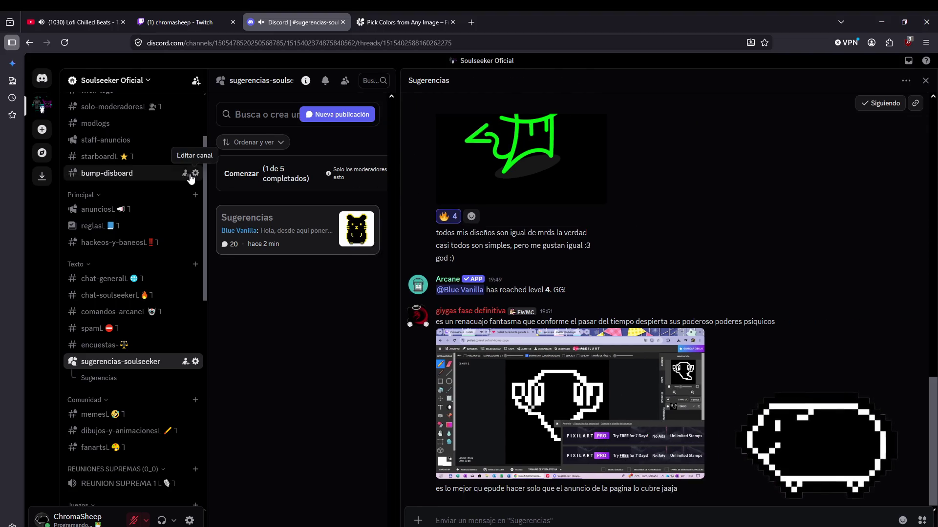
pyautogui.scroll(10, 614, 376)
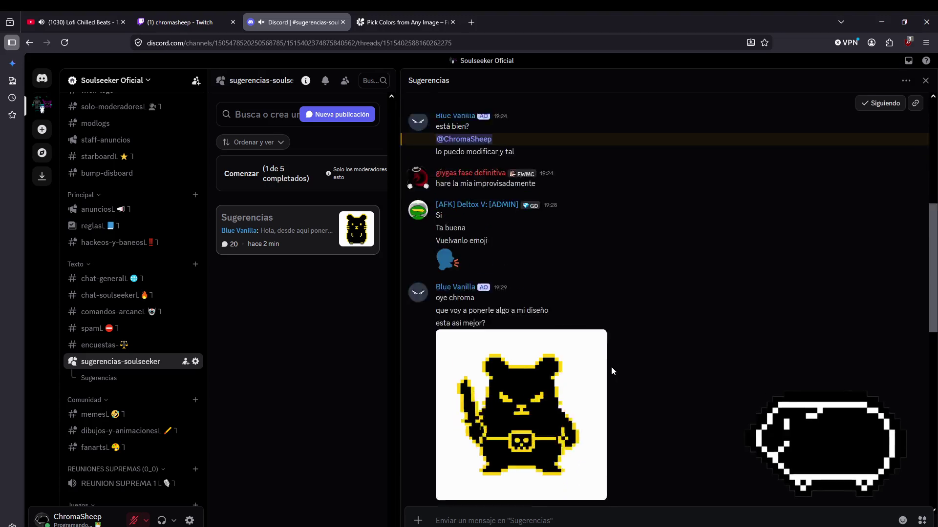
pyautogui.click(535, 337)
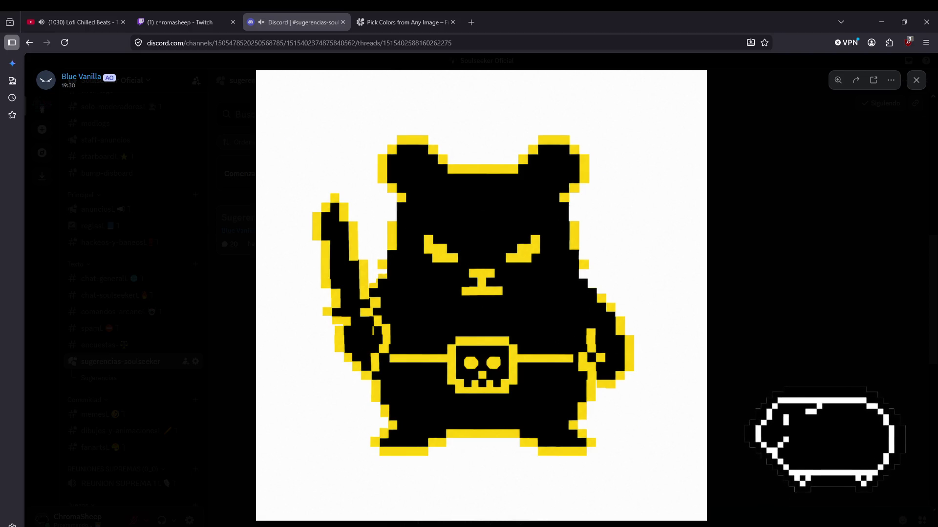
pyautogui.hotkey('alt', 'Tab')
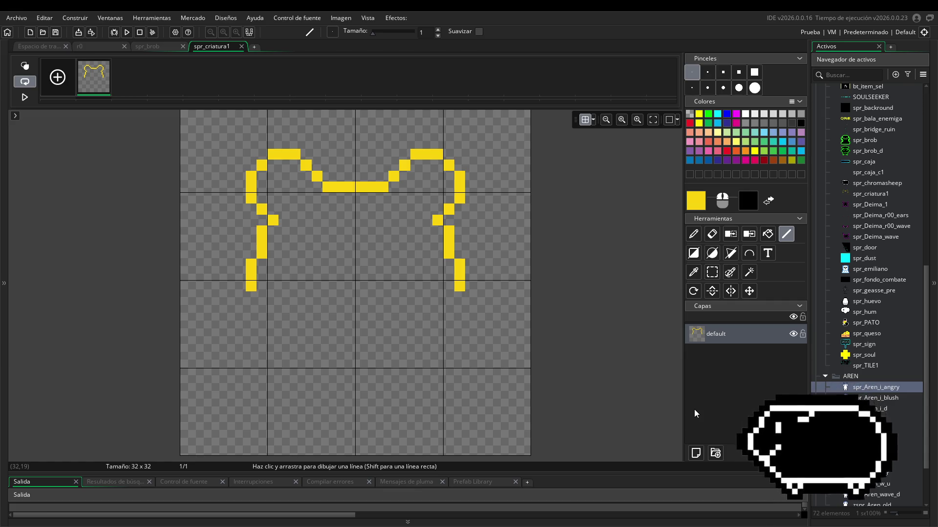
# - Place a yellow pixel at cell (26,11), then undo it
pyautogui.click(474, 233)
pyautogui.hotkey('ctrl', 'z')
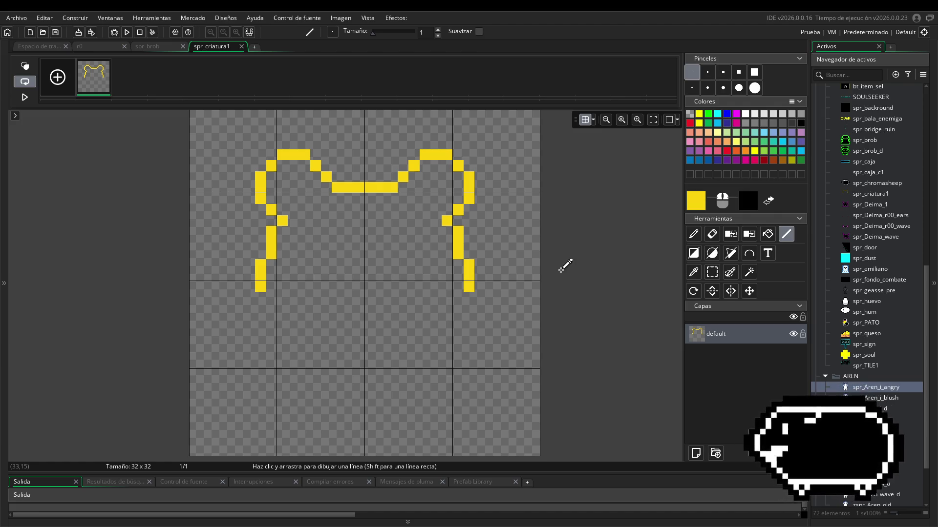
pyautogui.scroll(-1, 564, 266)
pyautogui.scroll(-2, 557, 270)
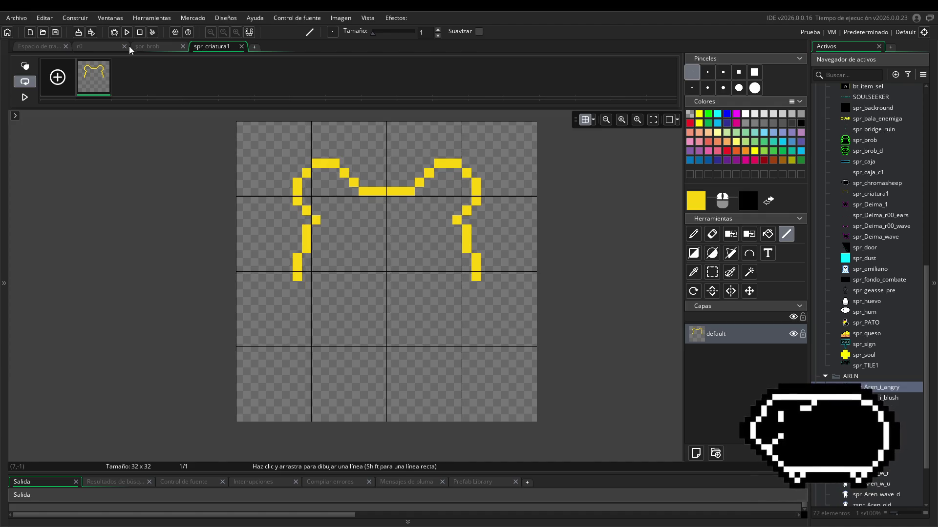
# - Use Cambiar tamaño lienzo to set the canvas to 36 by 36 pixels
pyautogui.click(47, 48)
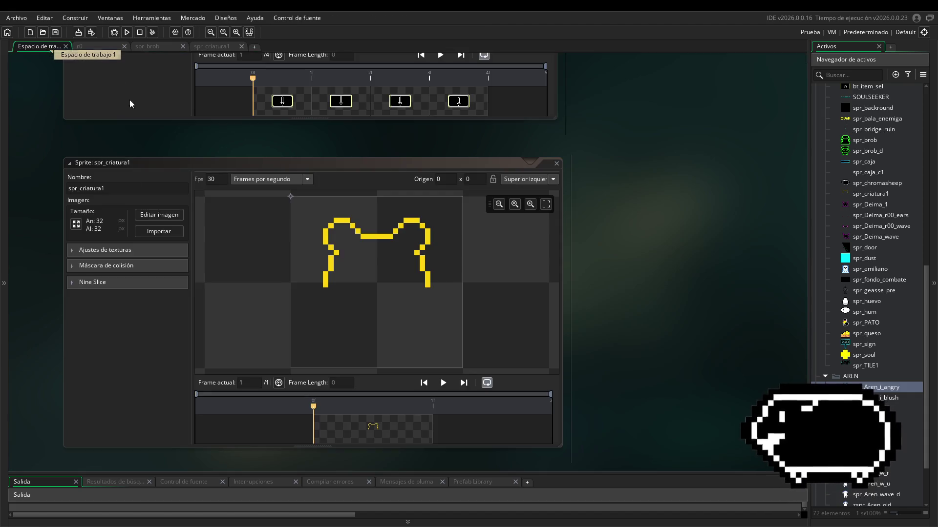
pyautogui.click(76, 225)
pyautogui.click(99, 132)
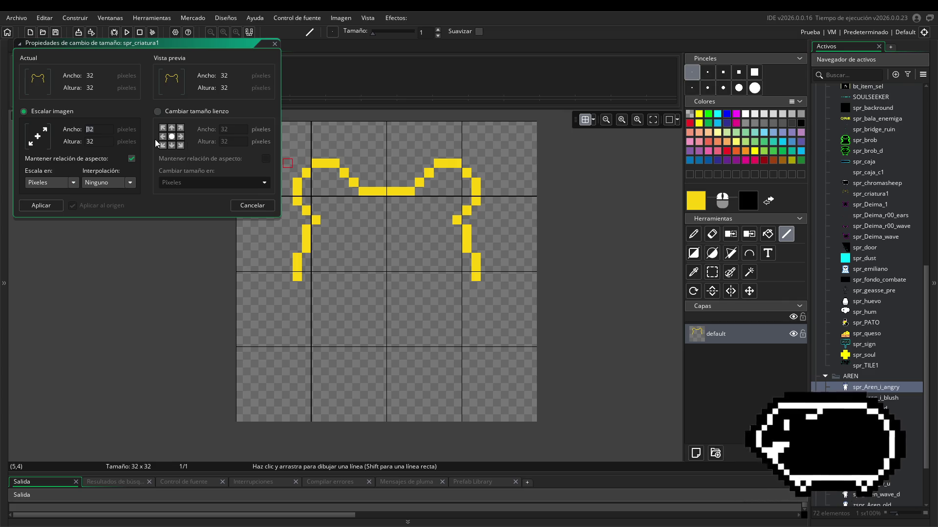
pyautogui.click(158, 111)
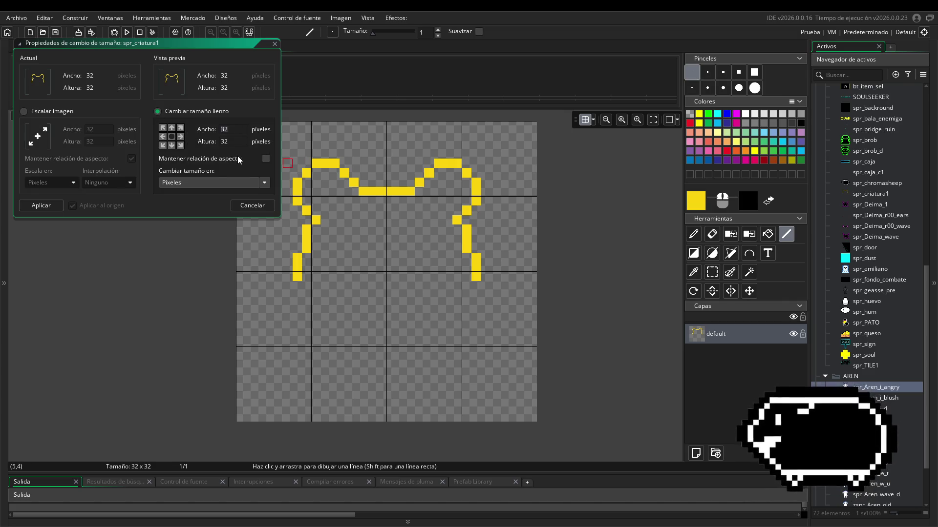
pyautogui.press('BackSpace')
pyautogui.write('6')
pyautogui.press('Tab')
pyautogui.write('36')
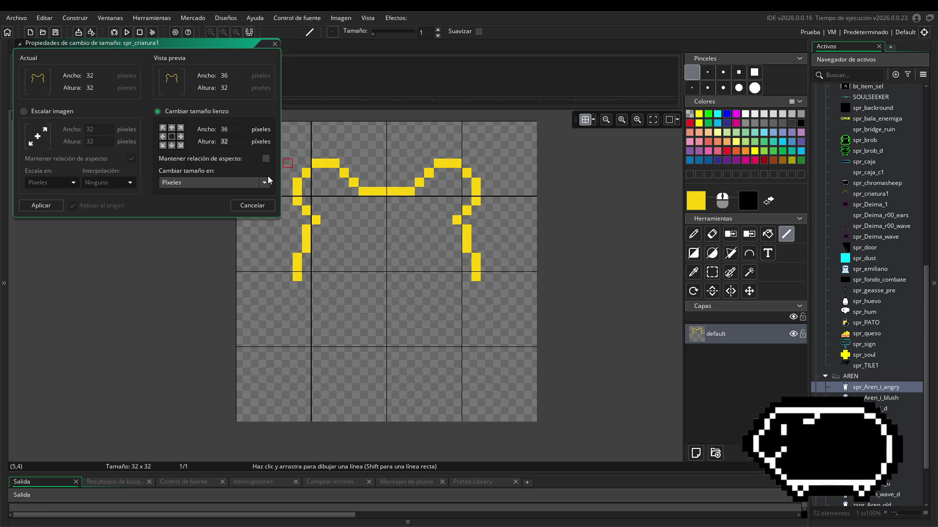
pyautogui.click(39, 205)
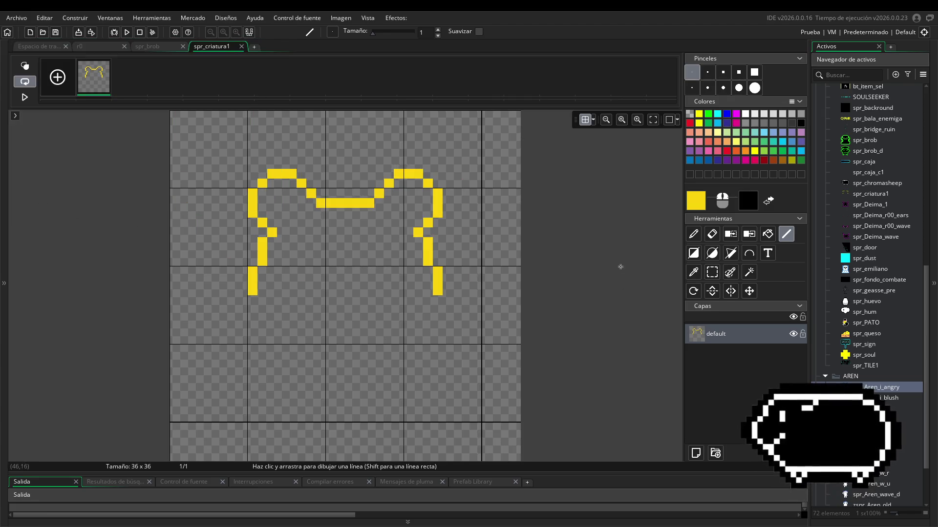
# - Set grid Plantilla X and Y to 12 pixels
pyautogui.click(593, 120)
pyautogui.click(592, 119)
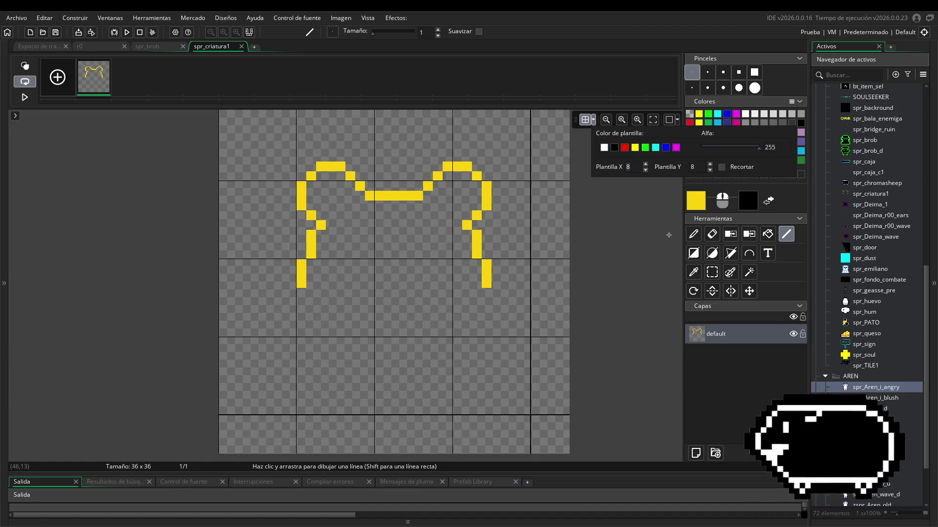
pyautogui.write('12')
pyautogui.press('Tab')
pyautogui.write('12')
pyautogui.press('Return')
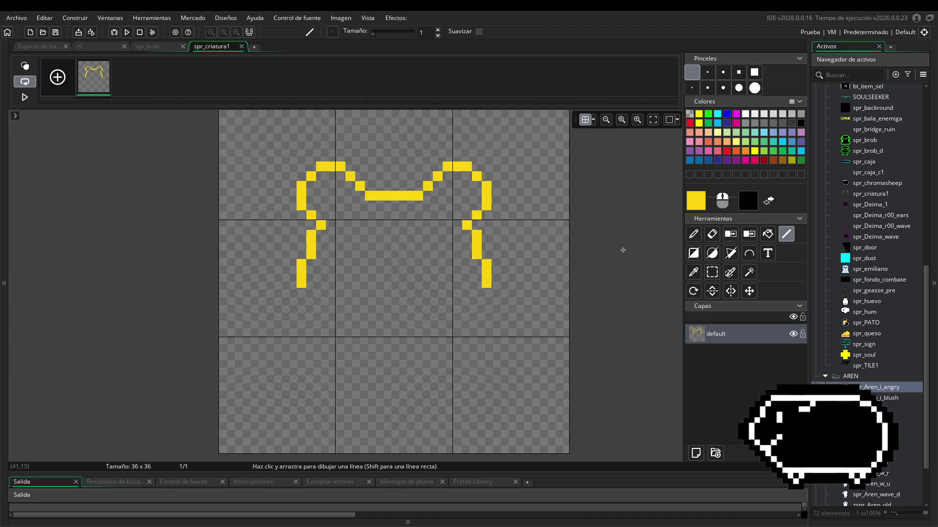
# - Box-select the area around the creature outline, then return to the Line tool
pyautogui.press('s')
pyautogui.moveTo(244, 151); pyautogui.dragTo(516, 334)
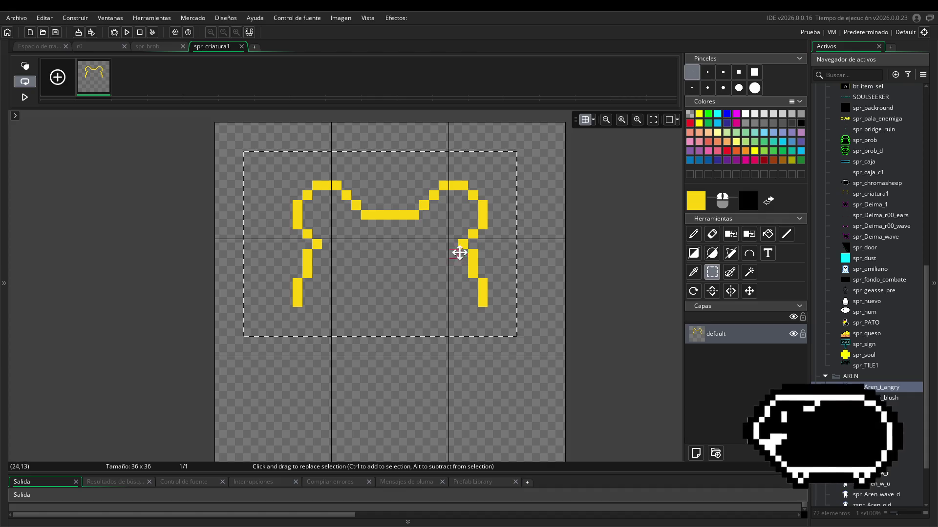
pyautogui.click(787, 235)
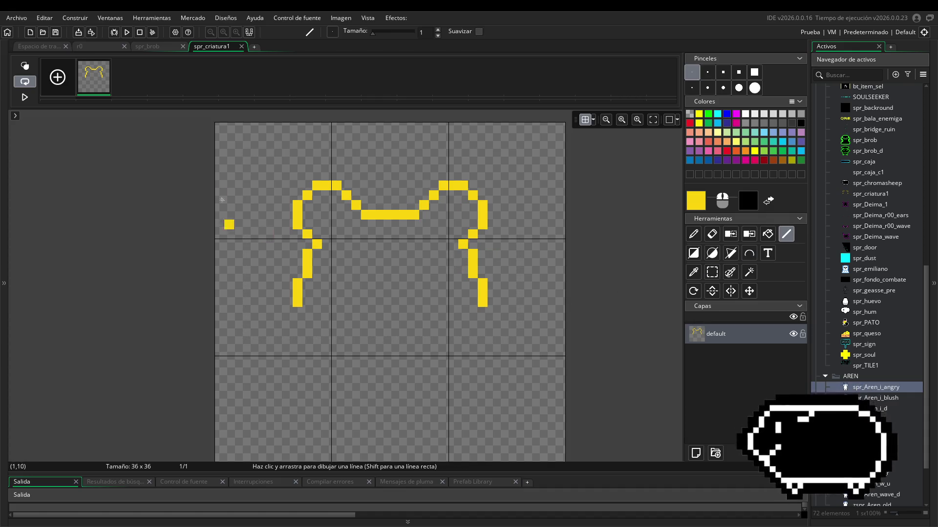
pyautogui.scroll(-1, 498, 332)
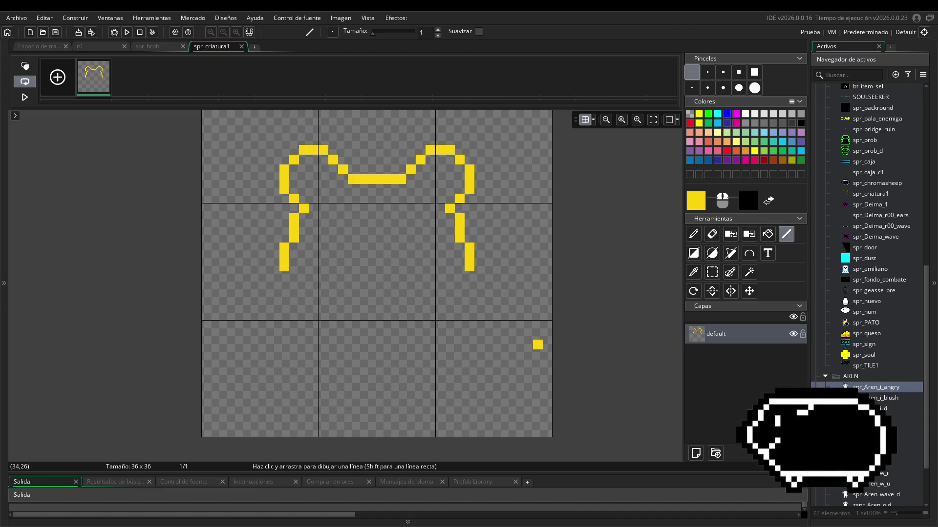
# - Draw a diagonal down-right from the right leg, erasing and nudging back its overshooting pixels
pyautogui.moveTo(478, 274)
pyautogui.mouseDown()
pyautogui.moveTo(509, 301)
pyautogui.moveTo(527, 349)
pyautogui.mouseUp()
pyautogui.press('e')
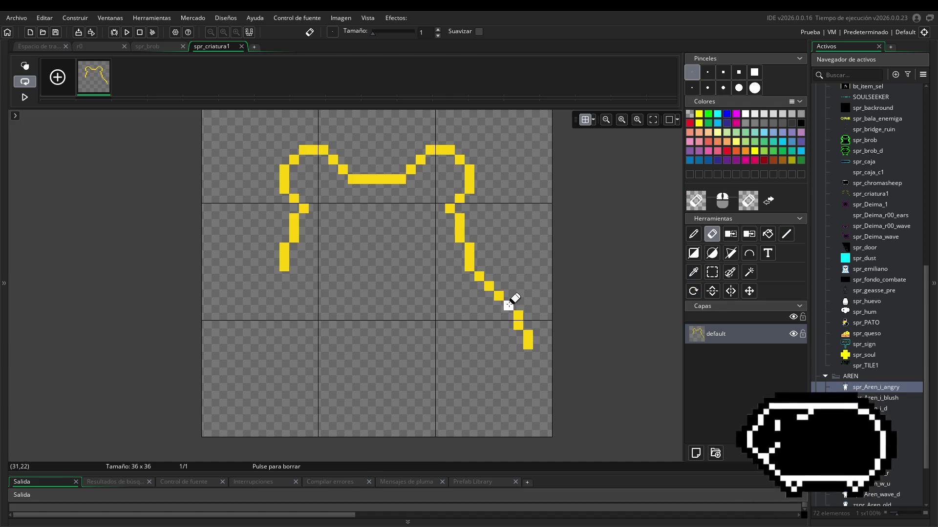
pyautogui.moveTo(508, 305)
pyautogui.mouseDown()
pyautogui.moveTo(499, 295)
pyautogui.moveTo(533, 360)
pyautogui.moveTo(510, 320)
pyautogui.mouseUp()
pyautogui.click(712, 272)
pyautogui.click(553, 297)
# - Add a short vertical foot below the right diagonal, undoing an extra foot pixel
pyautogui.click(787, 234)
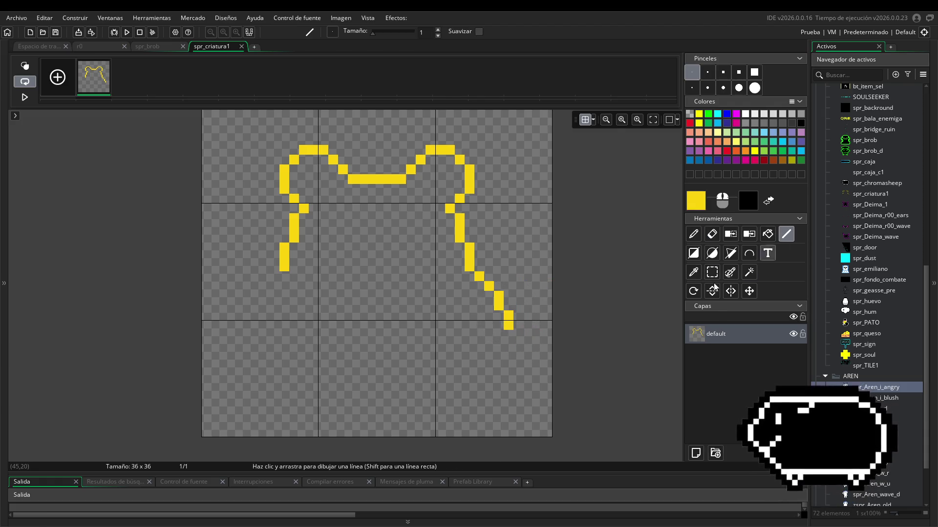
pyautogui.moveTo(518, 335); pyautogui.dragTo(528, 375)
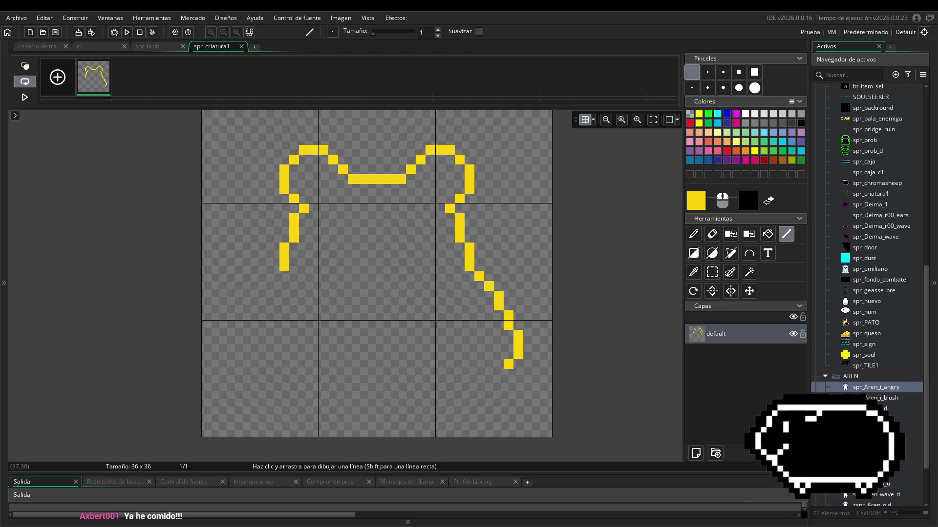
pyautogui.click(499, 366)
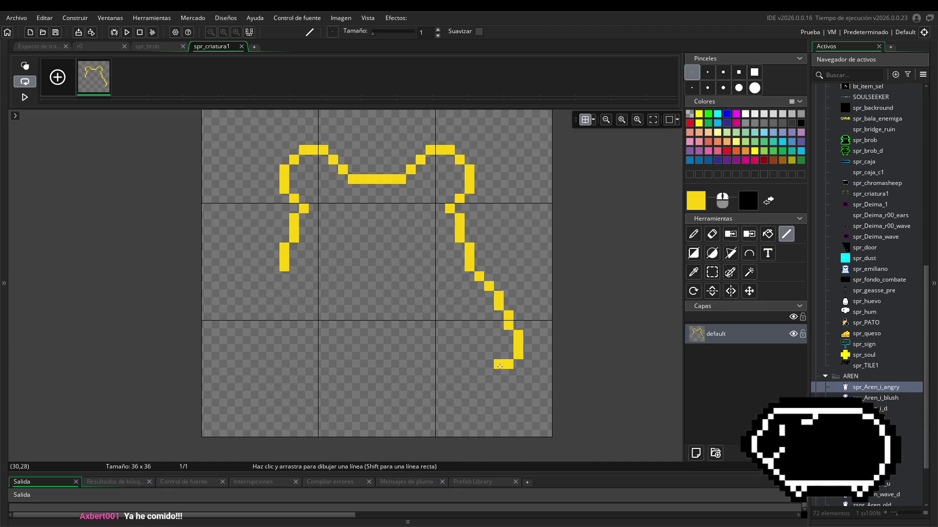
pyautogui.hotkey('ctrl', 'z')
pyautogui.click(413, 355)
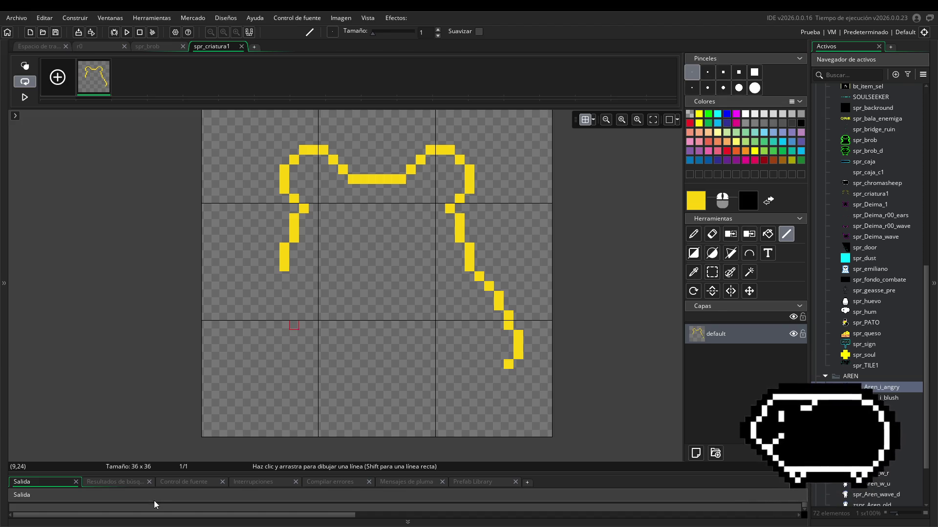
# - Draw the left leg's diagonal down-left, undoing a stray horizontal line and a bottom closing line
pyautogui.moveTo(284, 268); pyautogui.dragTo(254, 306)
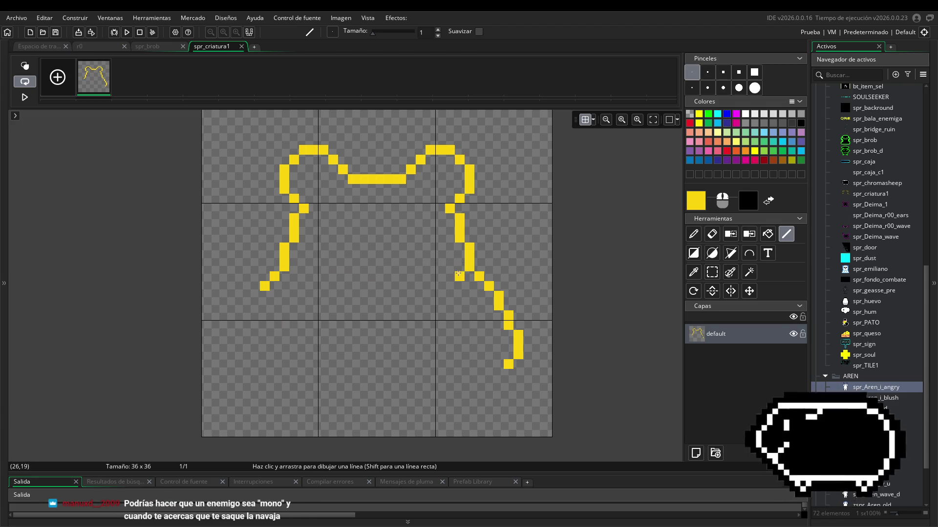
pyautogui.moveTo(454, 266)
pyautogui.mouseDown()
pyautogui.moveTo(303, 266)
pyautogui.moveTo(255, 297)
pyautogui.moveTo(234, 356)
pyautogui.mouseUp()
pyautogui.hotkey('ctrl', 'z')
pyautogui.moveTo(234, 355)
pyautogui.mouseDown()
pyautogui.moveTo(517, 341)
pyautogui.moveTo(505, 353)
pyautogui.mouseUp()
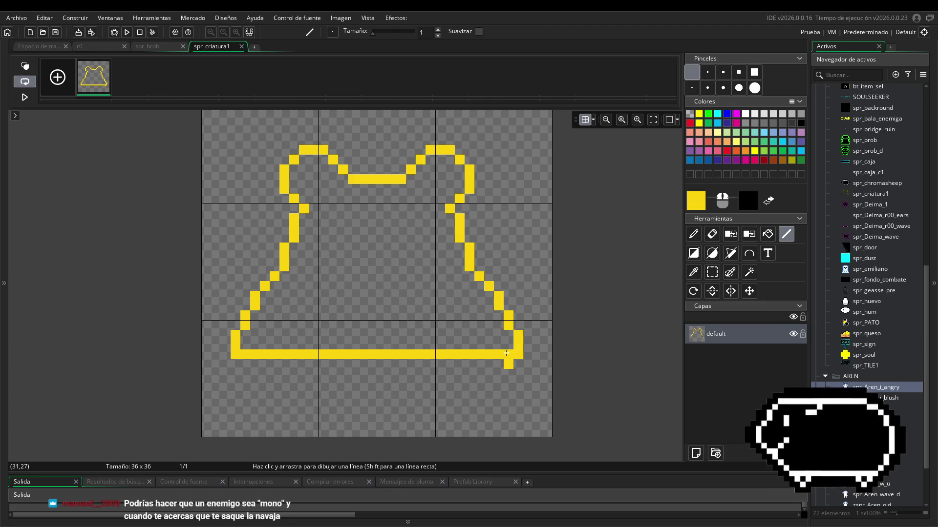
pyautogui.hotkey('ctrl', 'z')
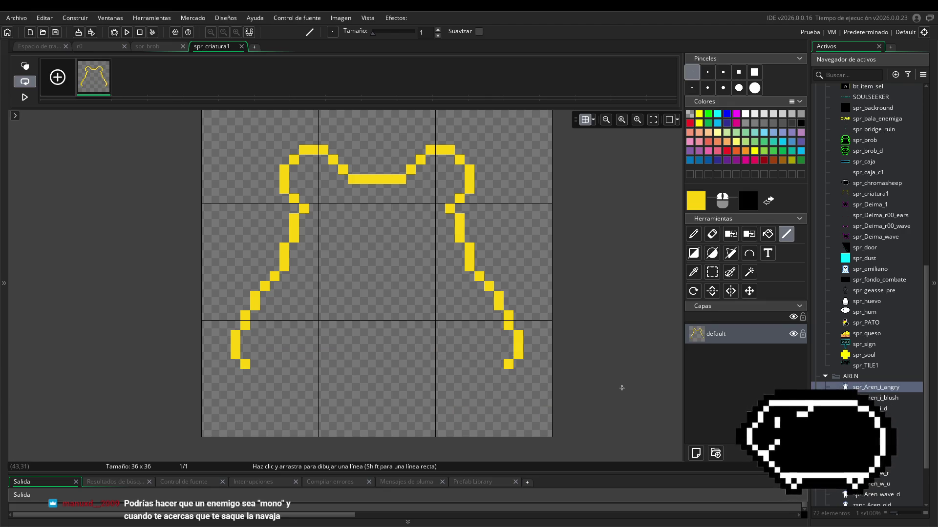
pyautogui.scroll(1, 592, 380)
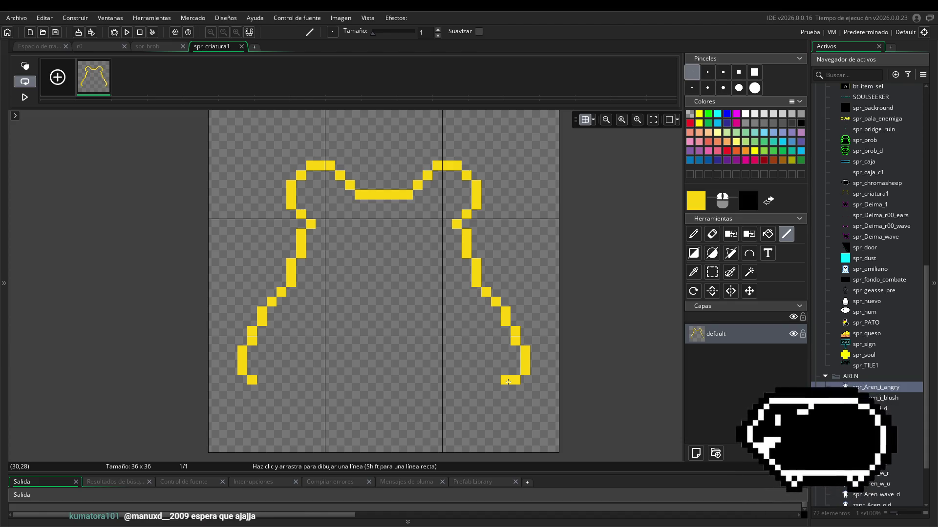
pyautogui.doubleClick(863, 140)
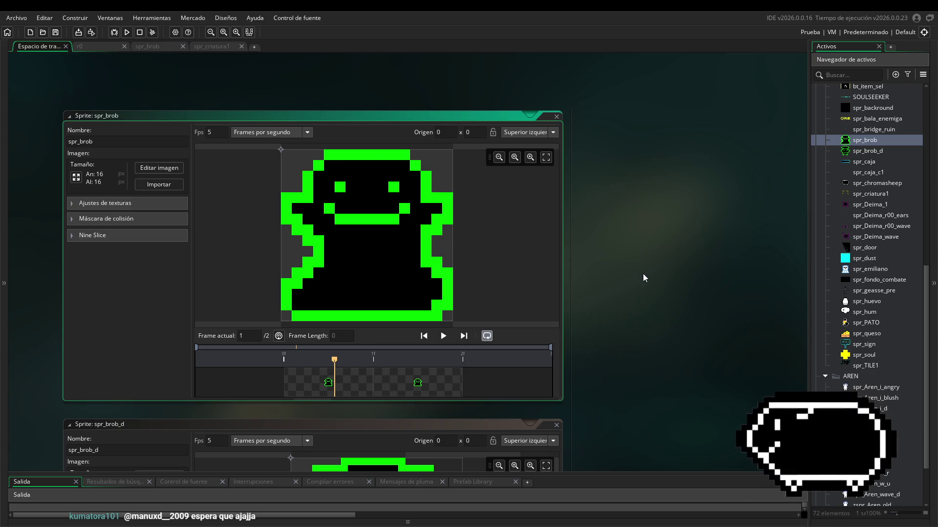
pyautogui.doubleClick(855, 194)
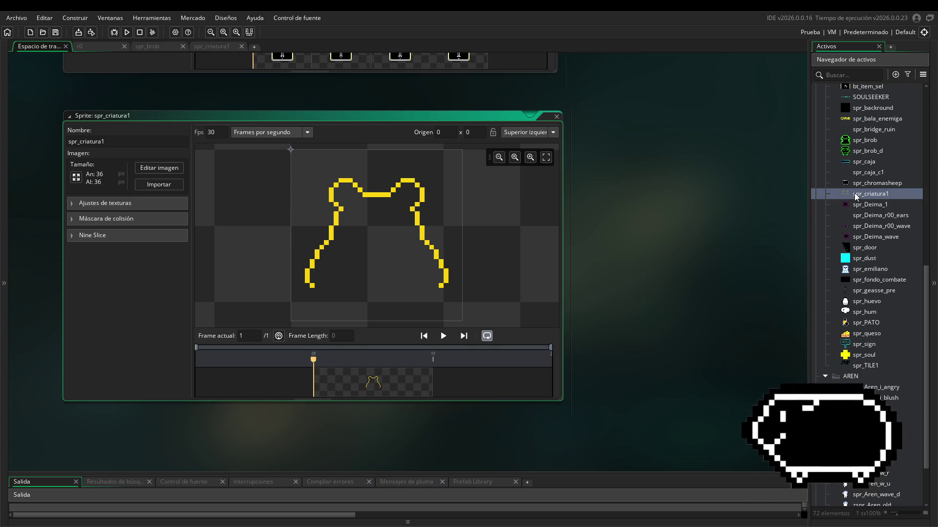
pyautogui.click(157, 167)
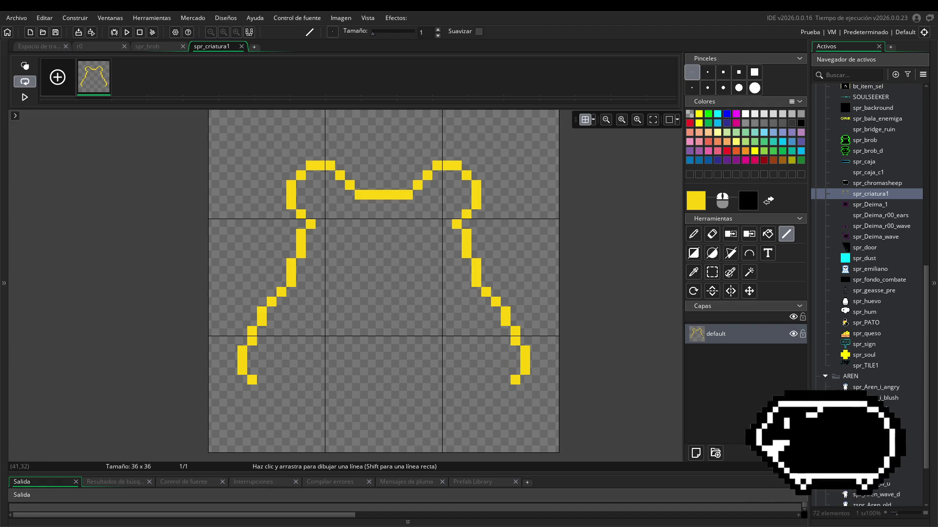
# - Shape inward curls at both leg ends with short strokes, undoing the unwanted bottom joining line
pyautogui.moveTo(495, 389); pyautogui.dragTo(505, 390)
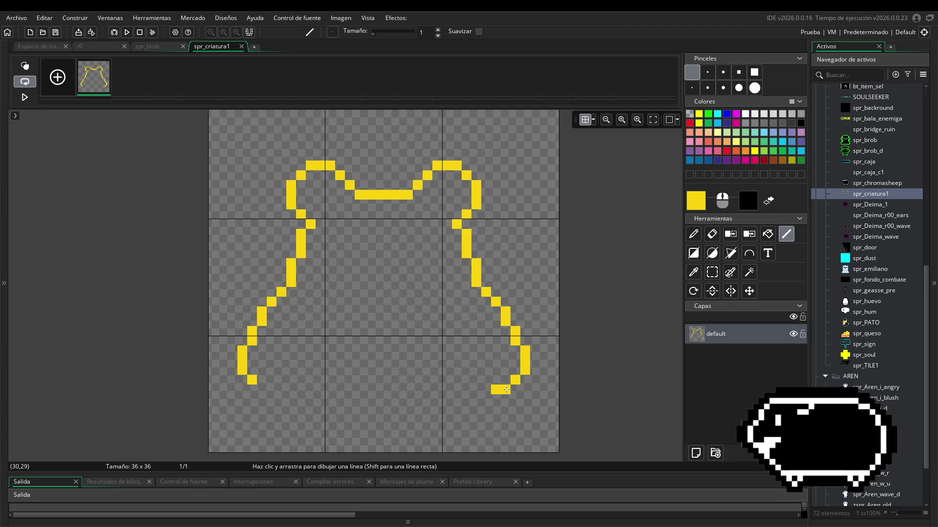
pyautogui.moveTo(266, 390)
pyautogui.mouseDown()
pyautogui.moveTo(472, 389)
pyautogui.moveTo(486, 410)
pyautogui.moveTo(486, 376)
pyautogui.moveTo(503, 370)
pyautogui.moveTo(488, 359)
pyautogui.moveTo(476, 370)
pyautogui.mouseUp()
pyautogui.hotkey('ctrl', 'z')
pyautogui.click(505, 399)
pyautogui.hotkey('ctrl', 'z')
pyautogui.hotkey('ctrl', 'z')
pyautogui.hotkey('ctrl', 'z')
pyautogui.hotkey('ctrl', 'y')
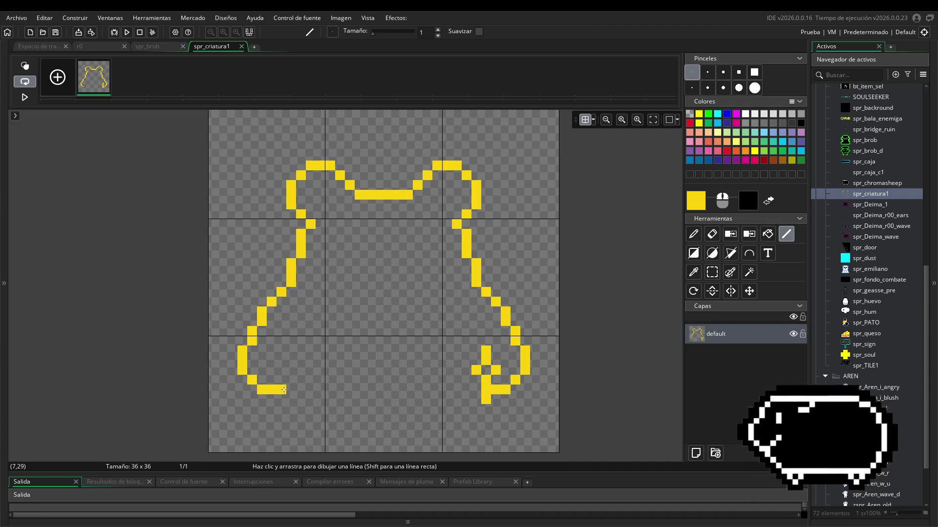
pyautogui.moveTo(282, 399)
pyautogui.mouseDown()
pyautogui.moveTo(291, 369)
pyautogui.moveTo(271, 370)
pyautogui.moveTo(284, 352)
pyautogui.mouseUp()
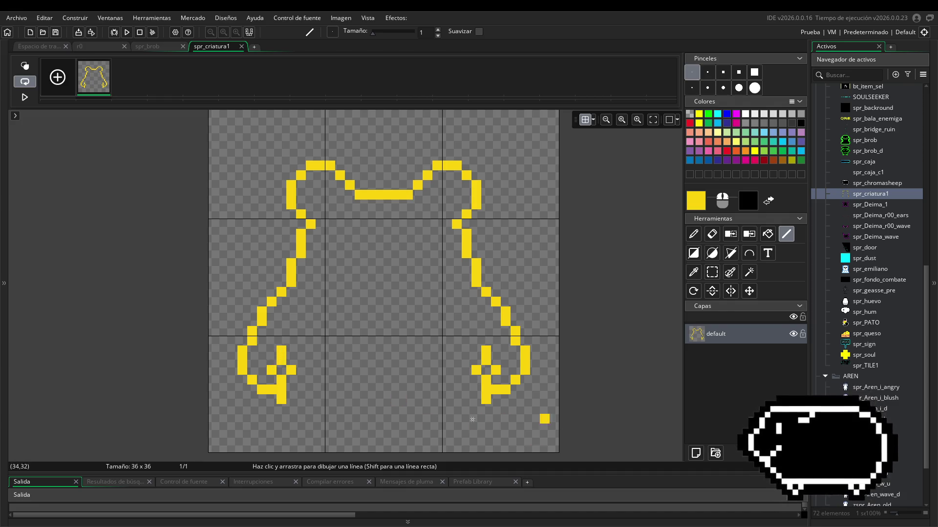
pyautogui.click(503, 370)
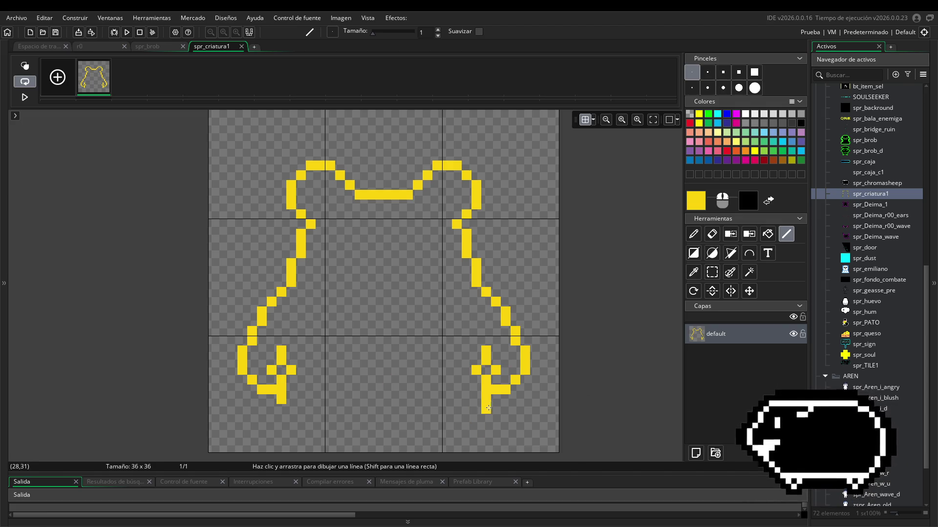
pyautogui.moveTo(476, 409); pyautogui.dragTo(476, 418)
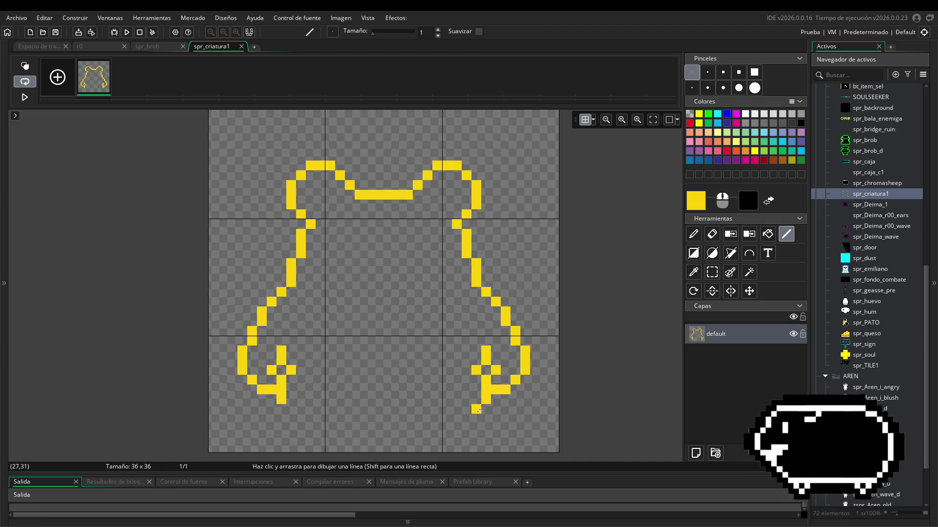
# - Continue both sides down a pixel and step the left side into its flat foot base
pyautogui.scroll(-2, 475, 379)
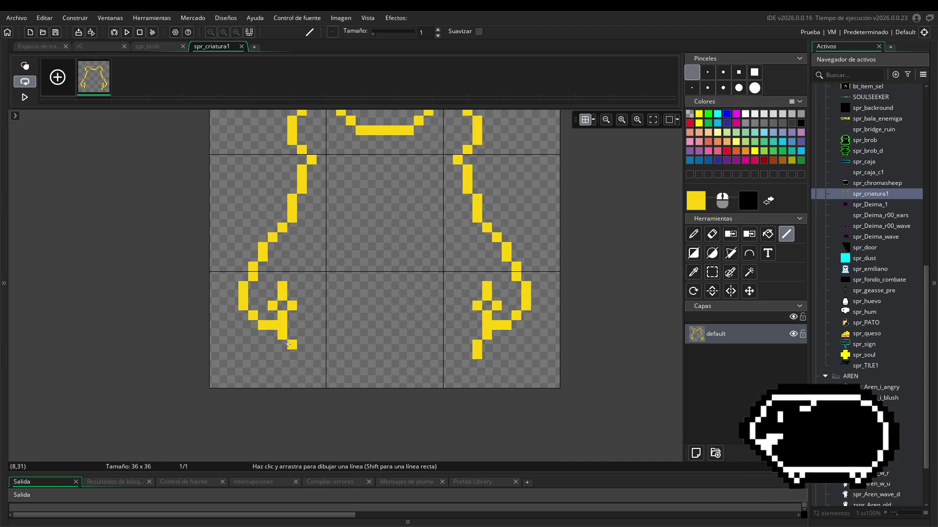
pyautogui.hscroll(1, 554, 365)
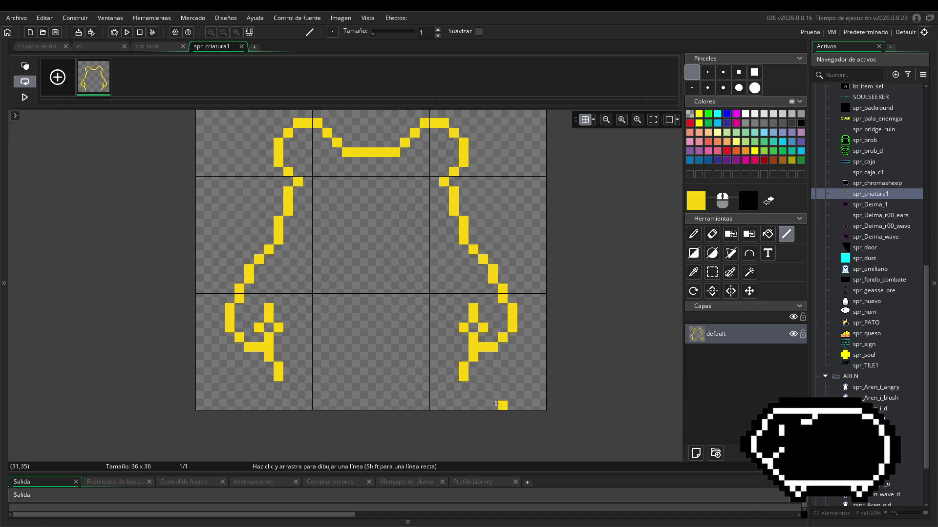
pyautogui.click(453, 385)
pyautogui.click(288, 386)
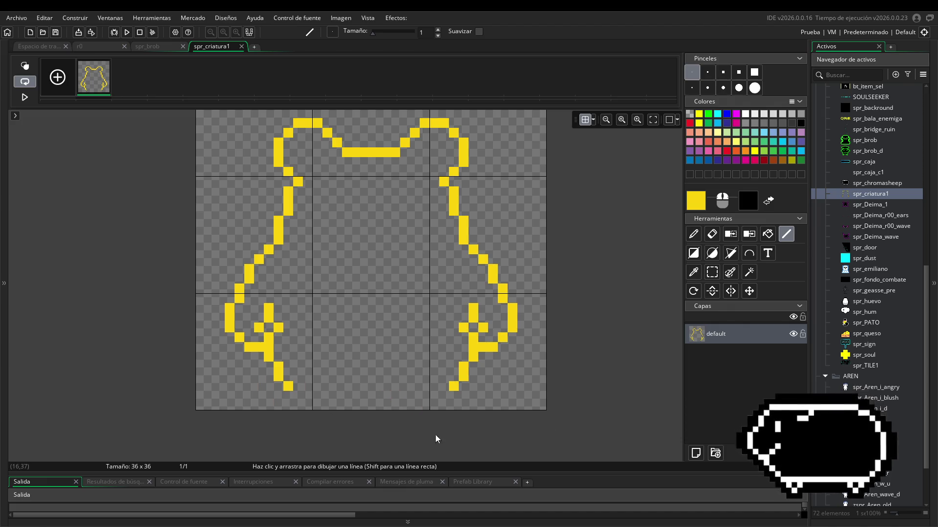
pyautogui.click(279, 395)
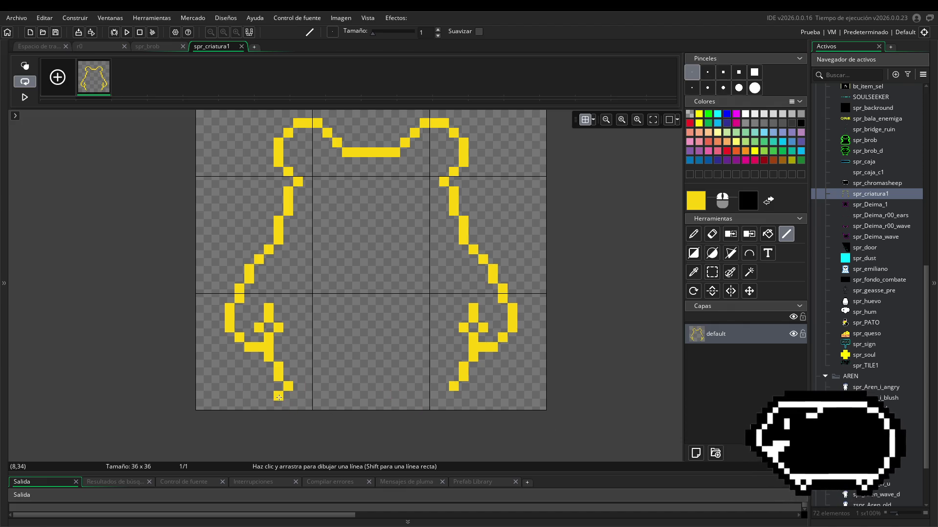
pyautogui.click(293, 400)
pyautogui.moveTo(293, 400)
pyautogui.mouseDown()
pyautogui.moveTo(282, 396)
pyautogui.moveTo(307, 406)
pyautogui.mouseUp()
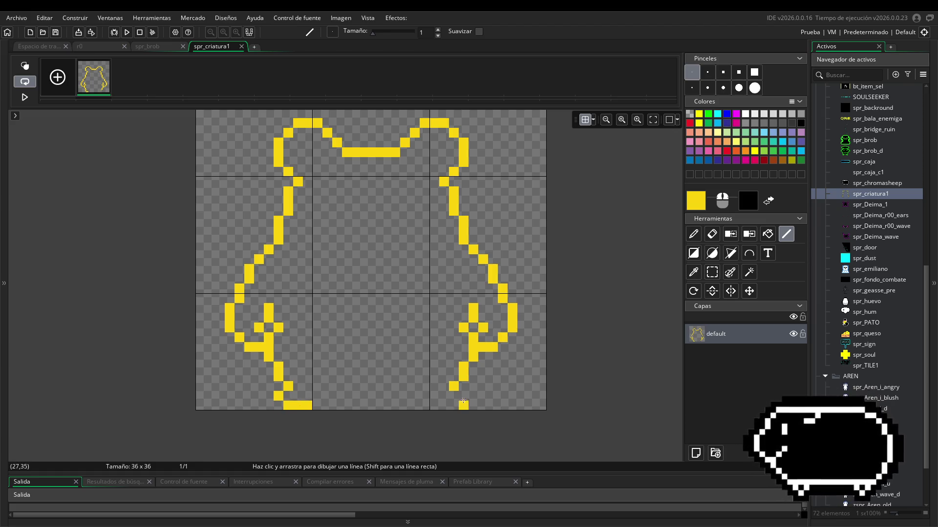
# - Step the right side down to its foot and join both feet with a raised bottom edge
pyautogui.moveTo(464, 396)
pyautogui.mouseDown()
pyautogui.moveTo(456, 407)
pyautogui.moveTo(431, 404)
pyautogui.mouseUp()
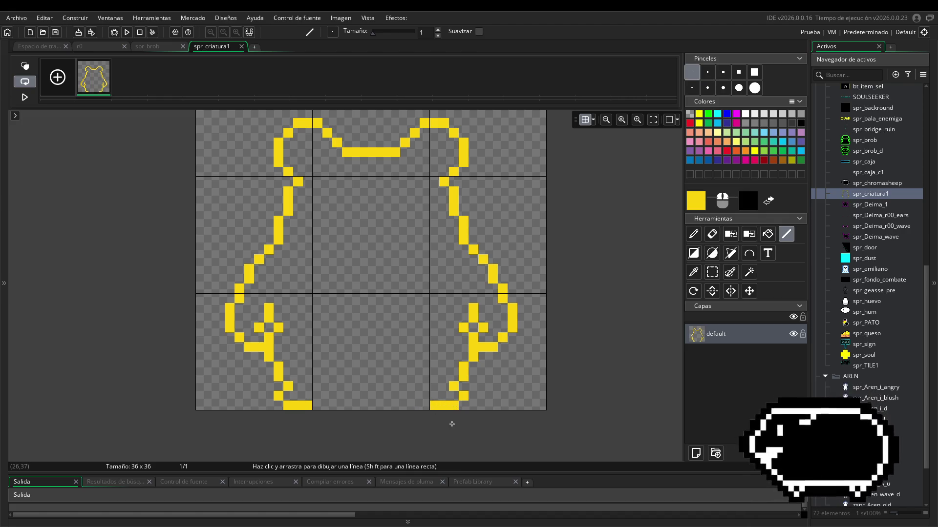
pyautogui.click(425, 406)
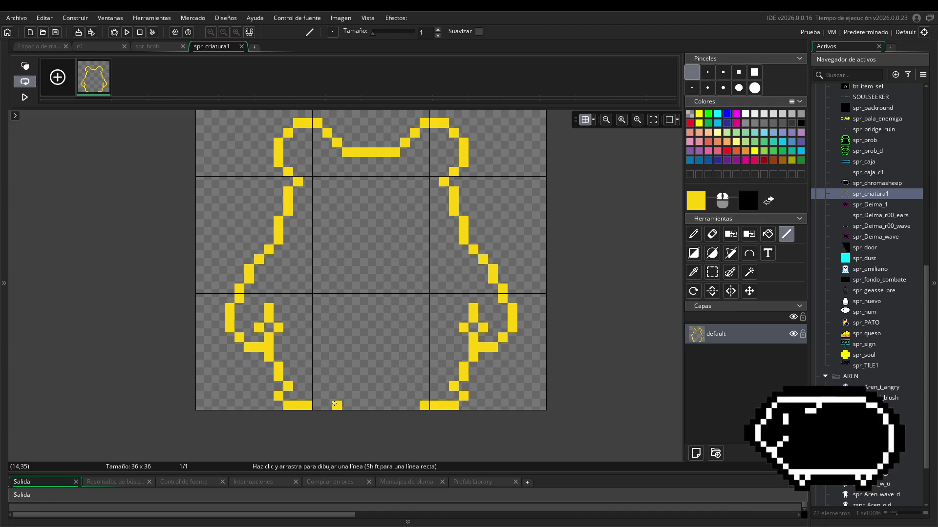
pyautogui.click(316, 406)
pyautogui.moveTo(331, 394); pyautogui.dragTo(341, 396)
pyautogui.moveTo(419, 396)
pyautogui.mouseDown()
pyautogui.moveTo(348, 386)
pyautogui.moveTo(399, 386)
pyautogui.mouseUp()
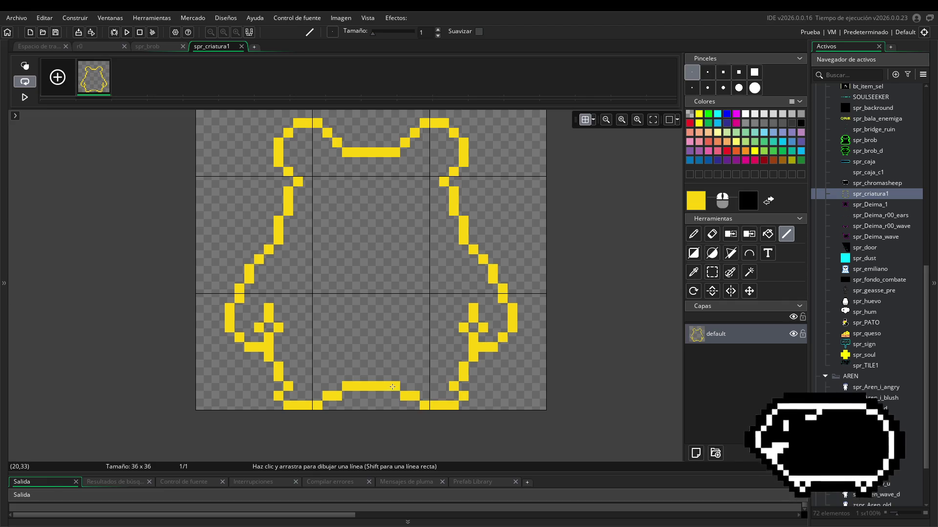
pyautogui.scroll(-3, 630, 332)
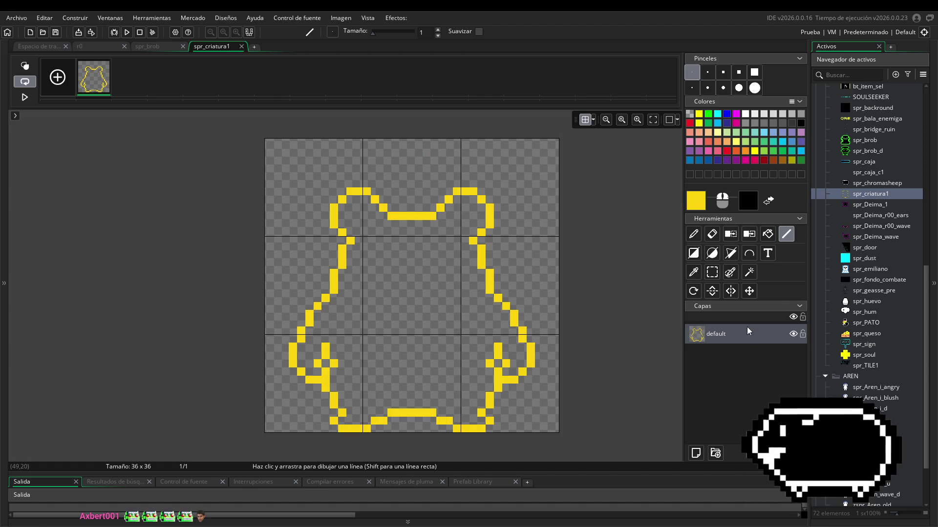
# - Select the entire 36x36 canvas and move the whole creature up about three pixels
pyautogui.click(713, 272)
pyautogui.moveTo(266, 140)
pyautogui.mouseDown()
pyautogui.moveTo(511, 402)
pyautogui.moveTo(553, 432)
pyautogui.mouseUp()
pyautogui.moveTo(426, 364); pyautogui.dragTo(422, 340)
pyautogui.click(619, 339)
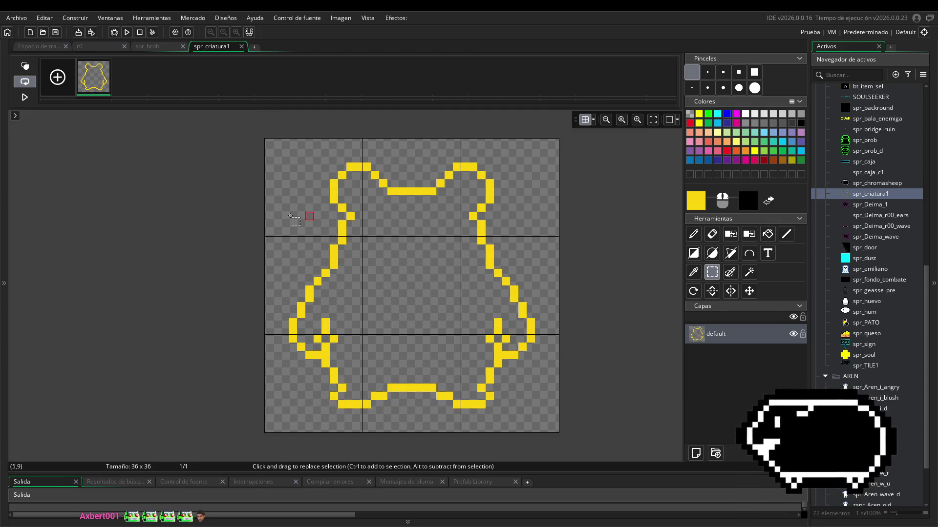
# - Try filling the creature's interior with black, then undo the fill
pyautogui.click(786, 233)
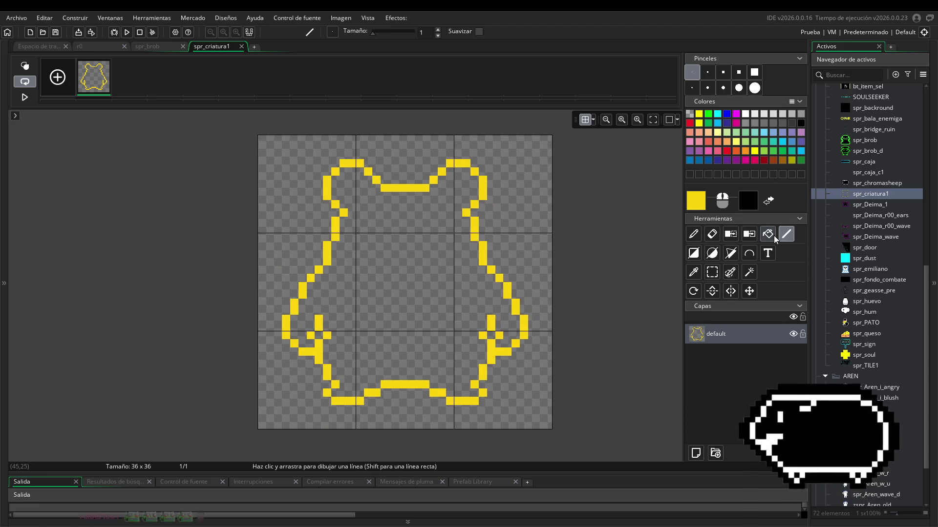
pyautogui.click(768, 235)
pyautogui.click(470, 264)
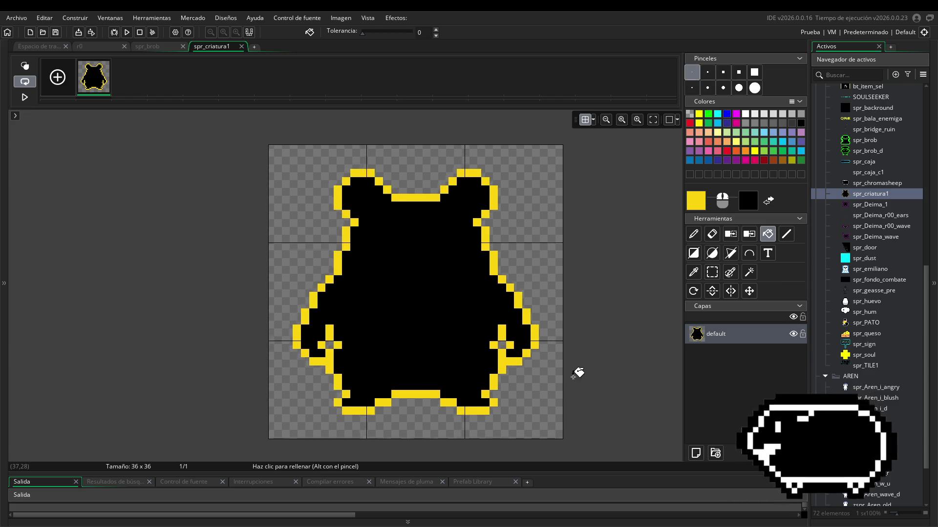
pyautogui.hotkey('ctrl', 'z')
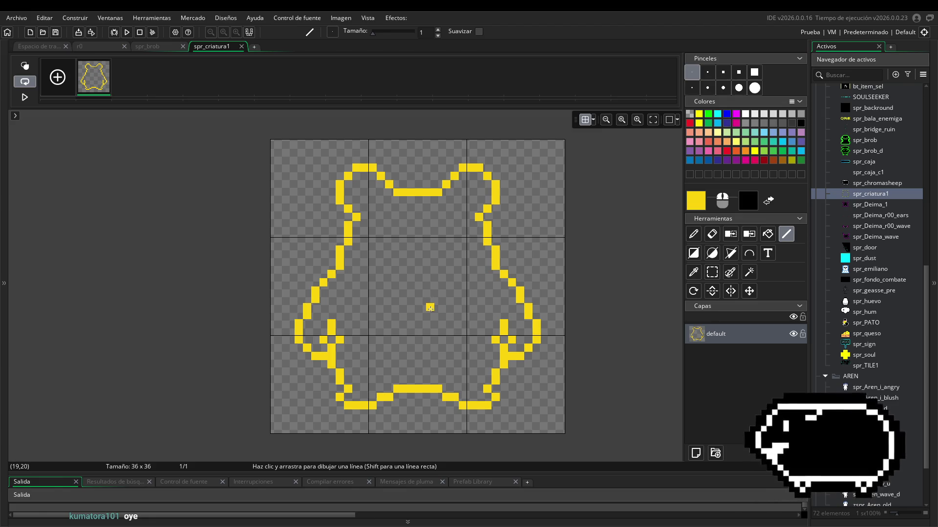
pyautogui.scroll(-2, 561, 291)
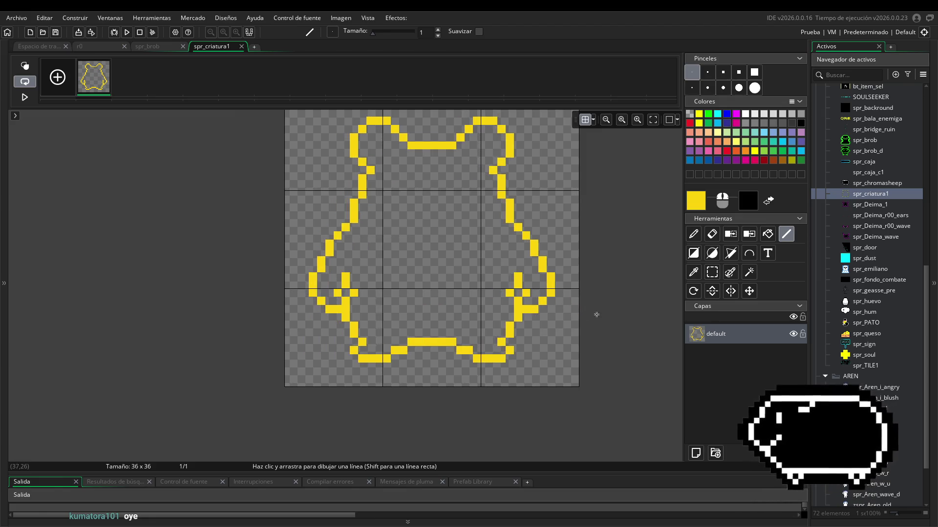
pyautogui.scroll(2, 576, 341)
pyautogui.scroll(-1, 578, 371)
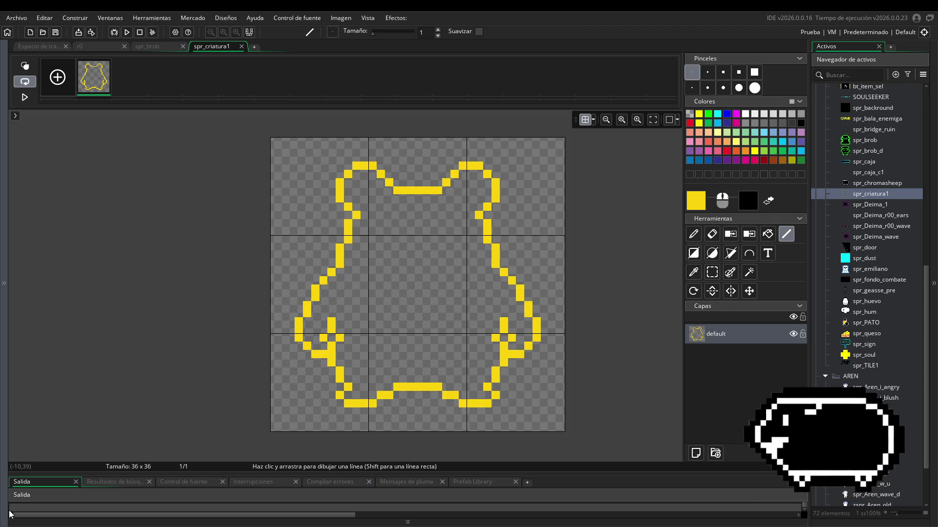
pyautogui.moveTo(623, 325); pyautogui.dragTo(582, 332)
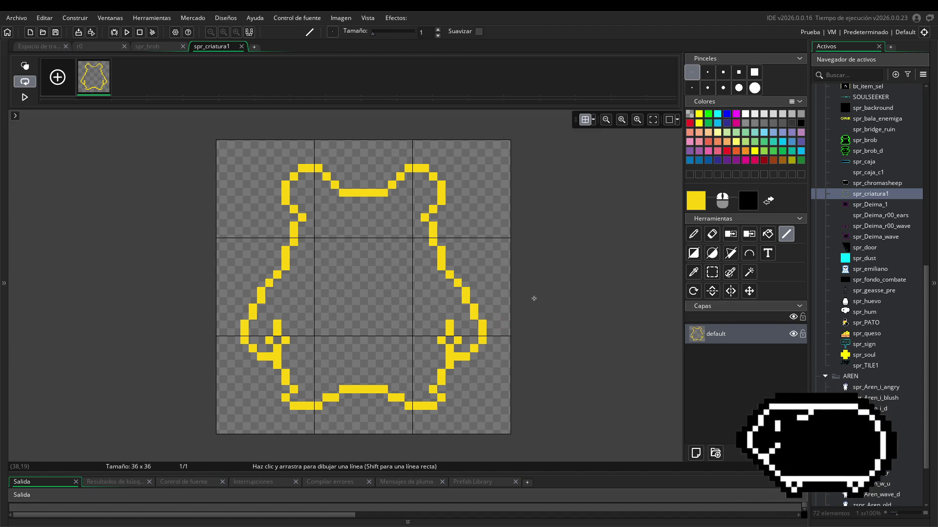
pyautogui.hscroll(1, 523, 299)
pyautogui.scroll(1, 523, 306)
pyautogui.scroll(-1, 530, 297)
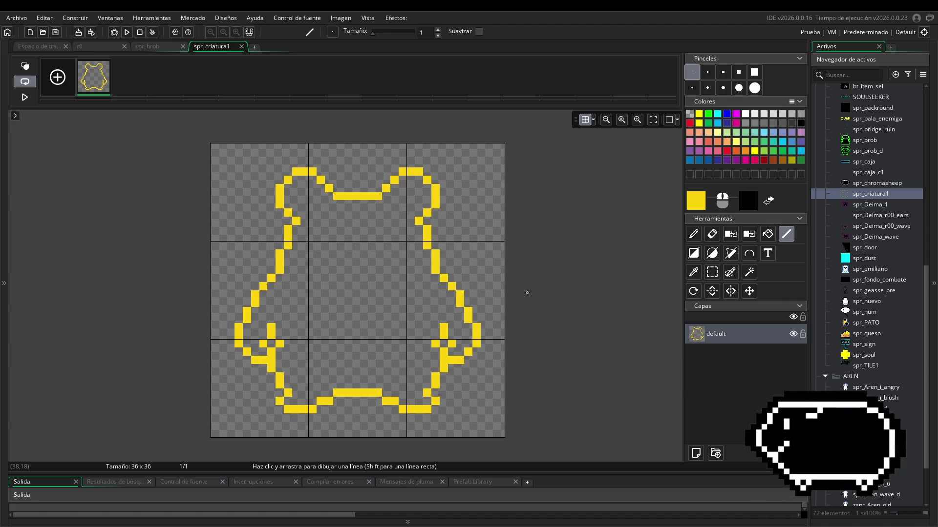
pyautogui.hscroll(-1, 537, 290)
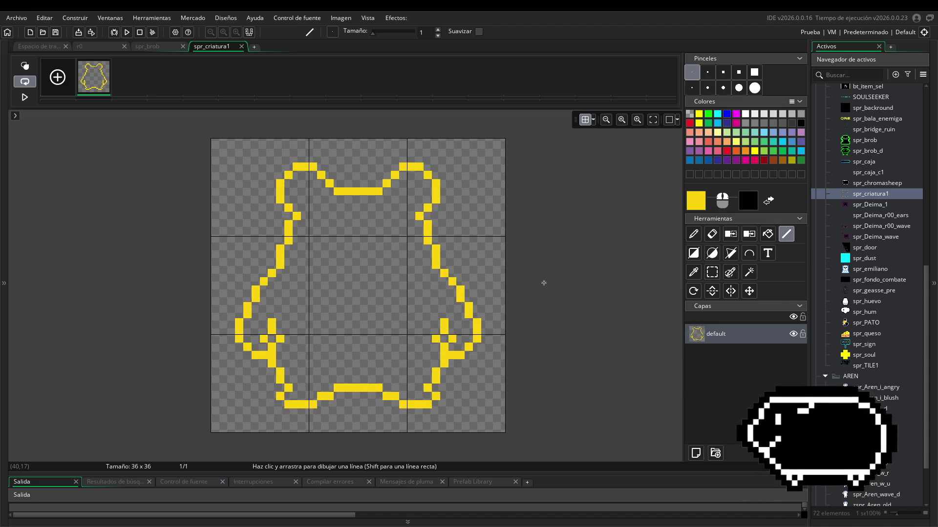
pyautogui.hscroll(1, 543, 283)
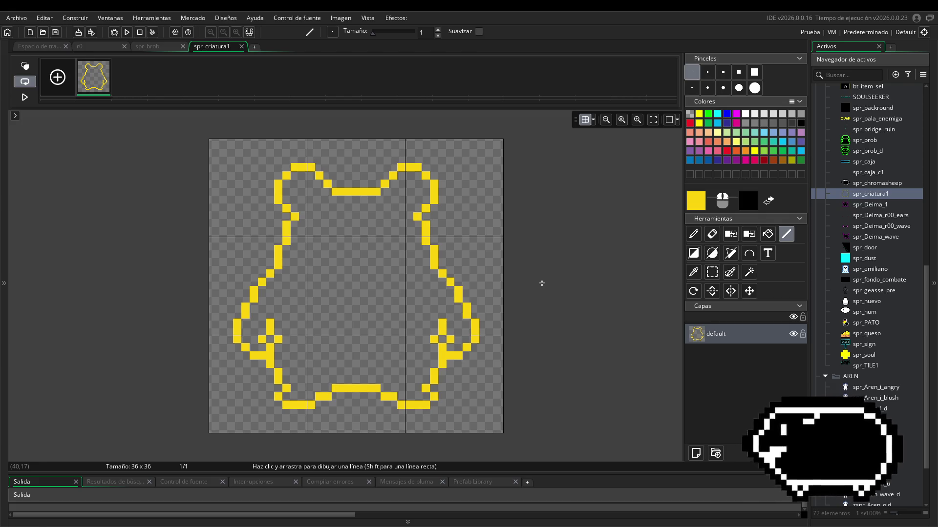
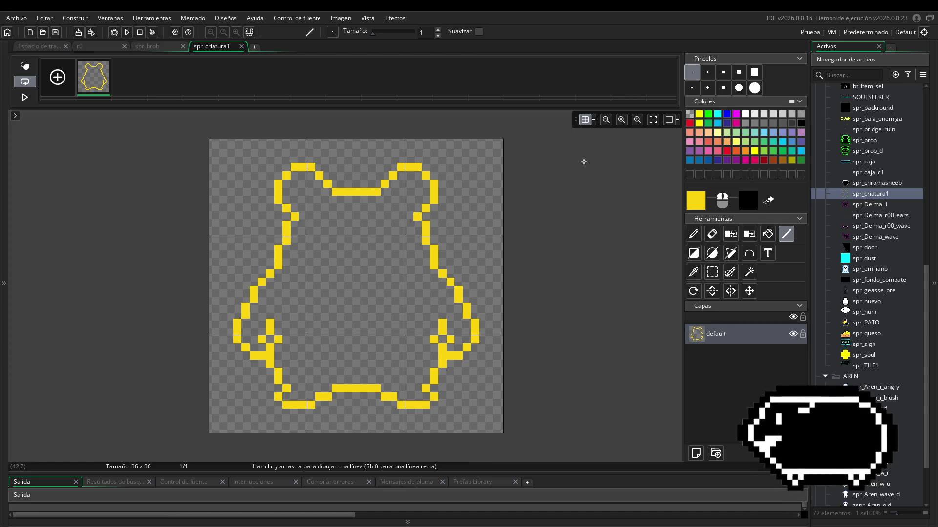
# - Open room r0 and pan across its 1280×720 neon corridor with characters and items
pyautogui.scroll(9, 871, 386)
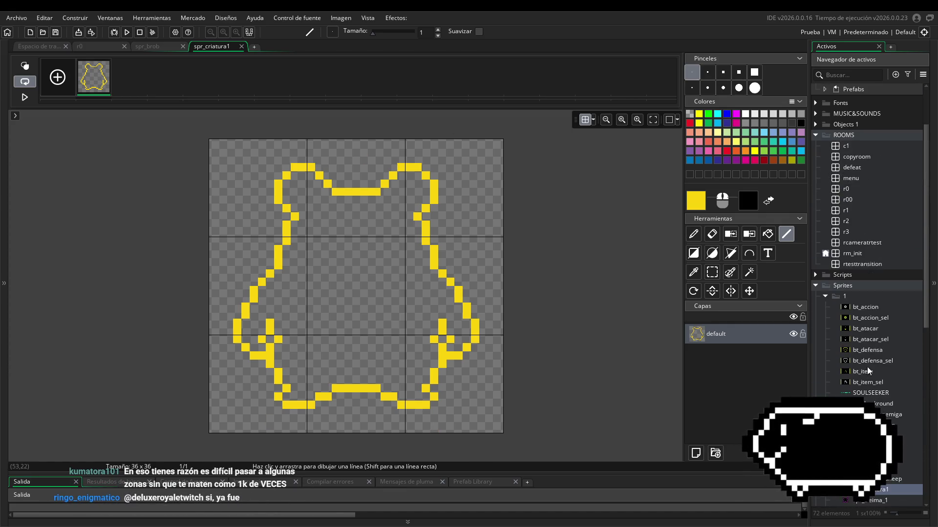
pyautogui.click(825, 296)
pyautogui.scroll(3, 826, 308)
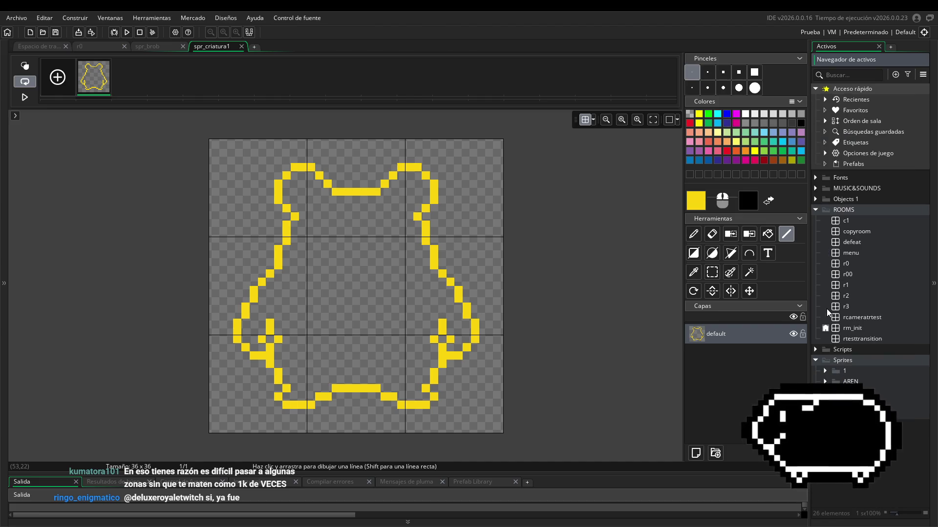
pyautogui.doubleClick(855, 264)
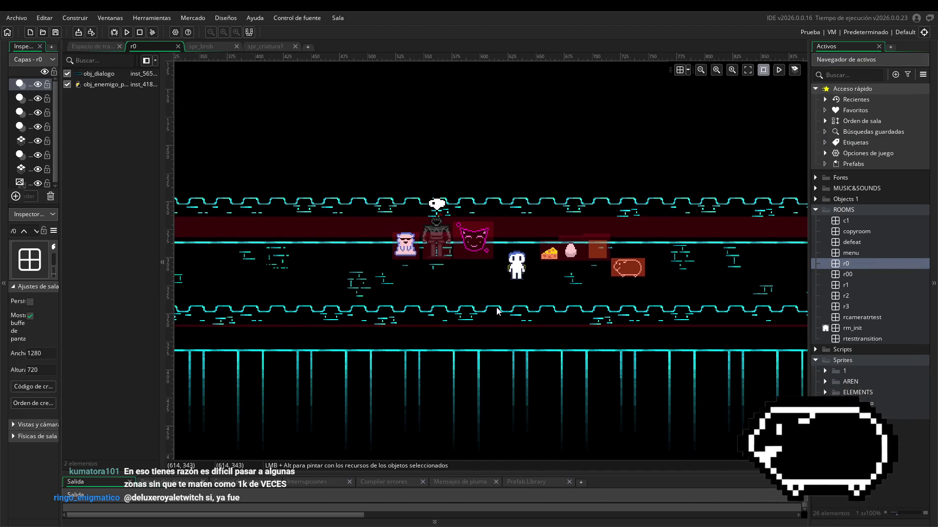
pyautogui.hscroll(6, 487, 321)
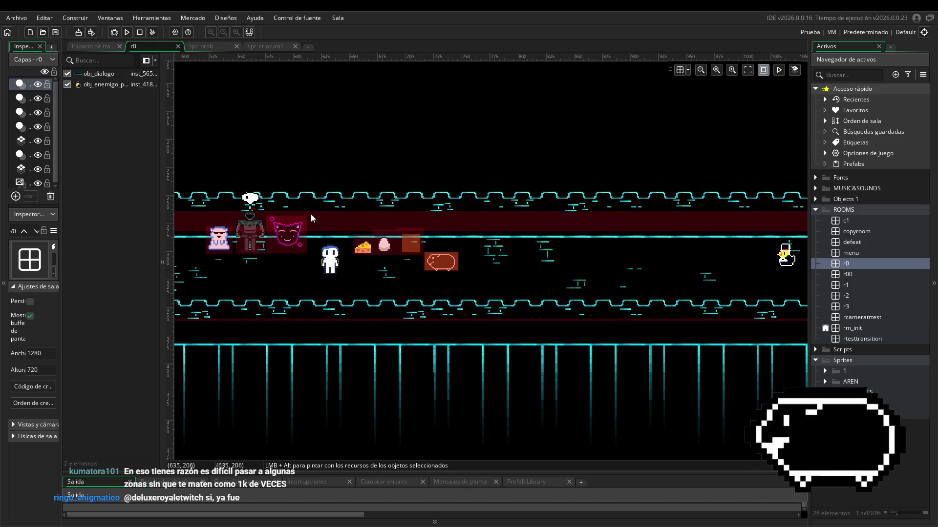
pyautogui.click(815, 199)
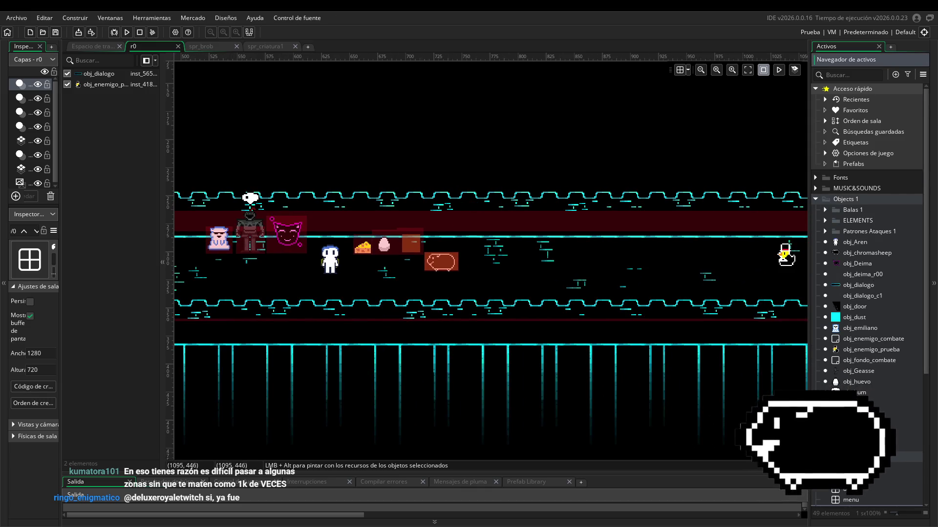
pyautogui.click(815, 199)
pyautogui.hscroll(-5, 391, 255)
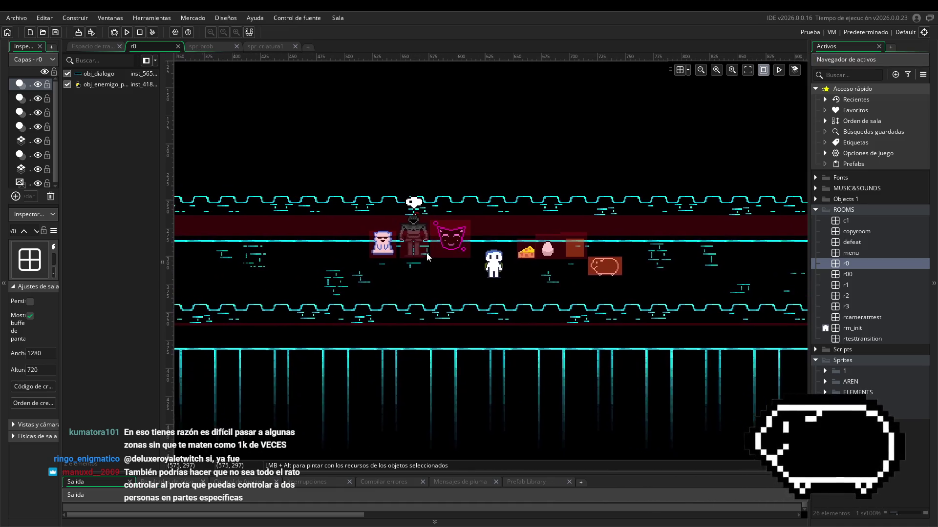
pyautogui.hscroll(1, 428, 257)
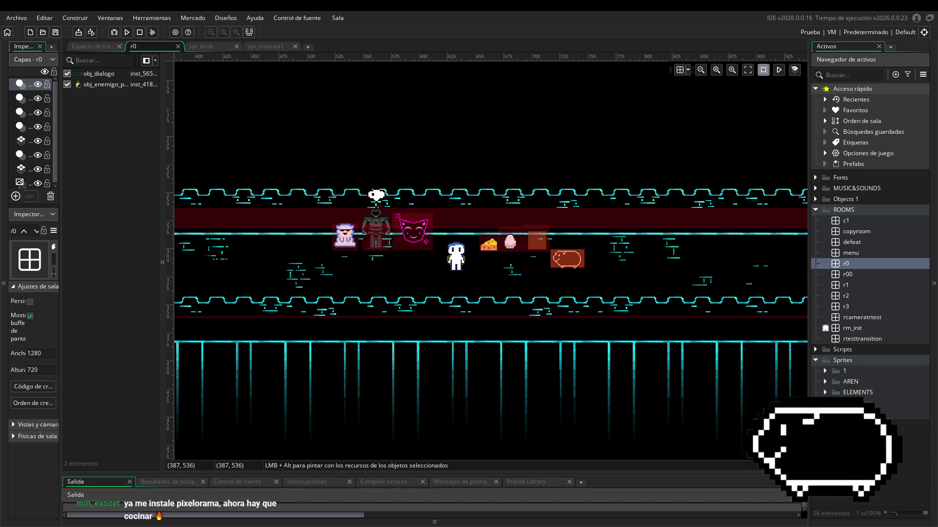
# - In Discord, go to the Sugerencias thread and enlarge the blue line-art character drawing
pyautogui.hotkey('alt', 'Tab')
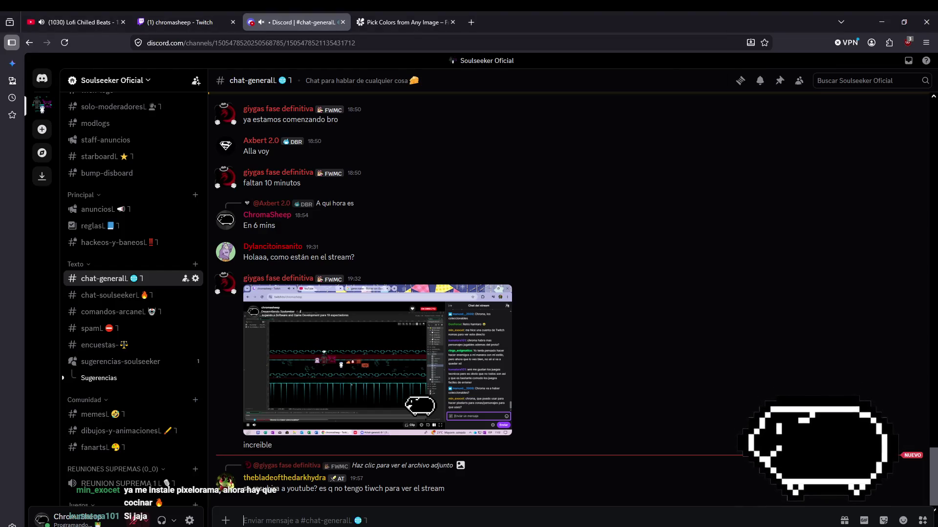
pyautogui.click(100, 378)
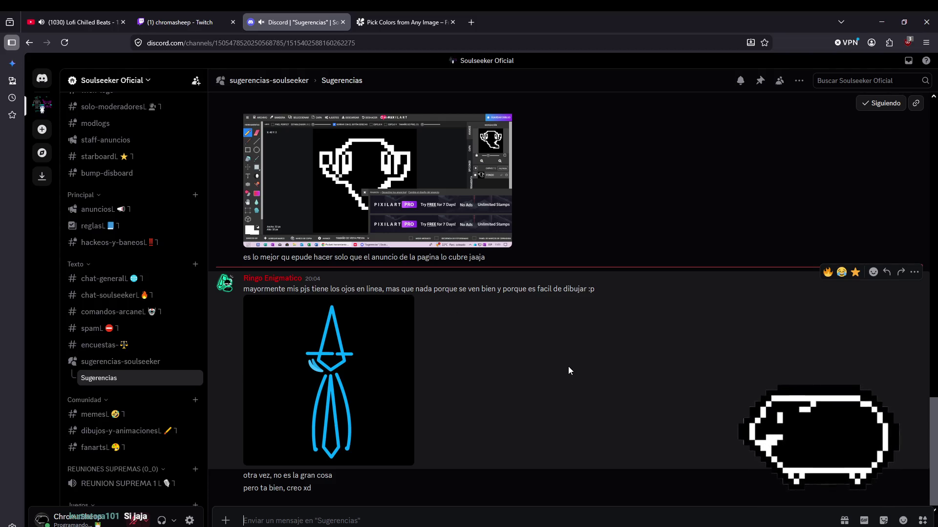
pyautogui.click(310, 409)
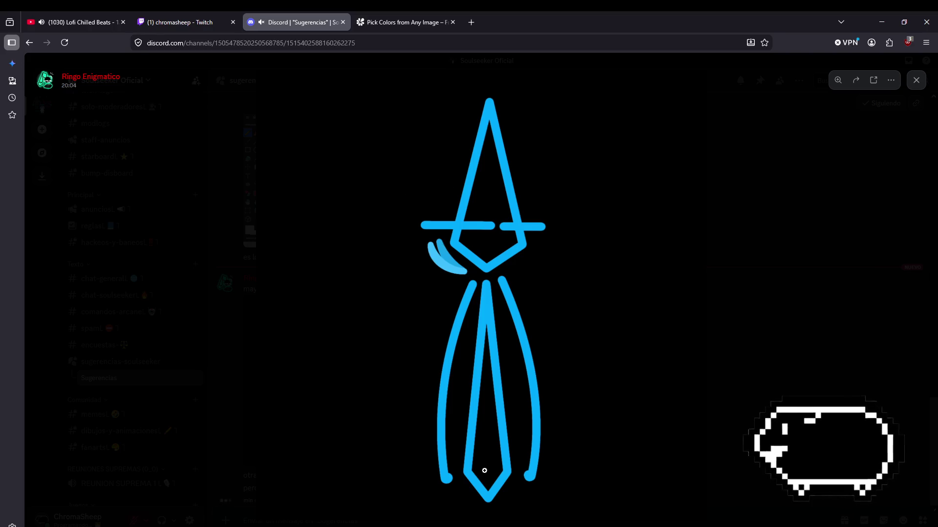
pyautogui.click(845, 276)
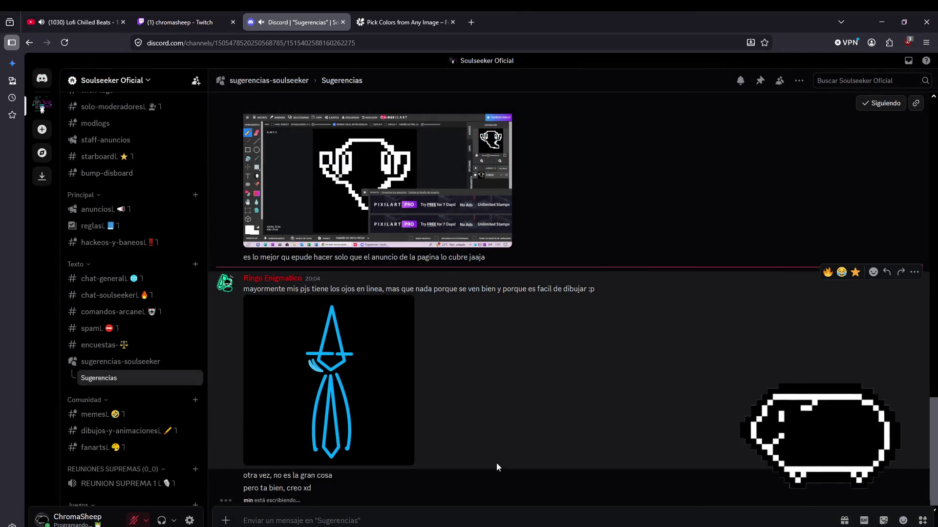
pyautogui.click(405, 420)
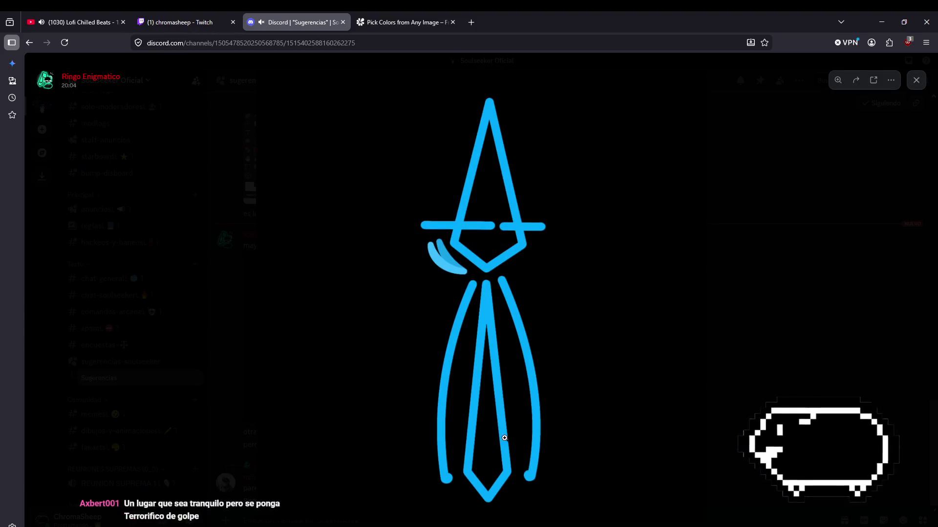
pyautogui.click(839, 324)
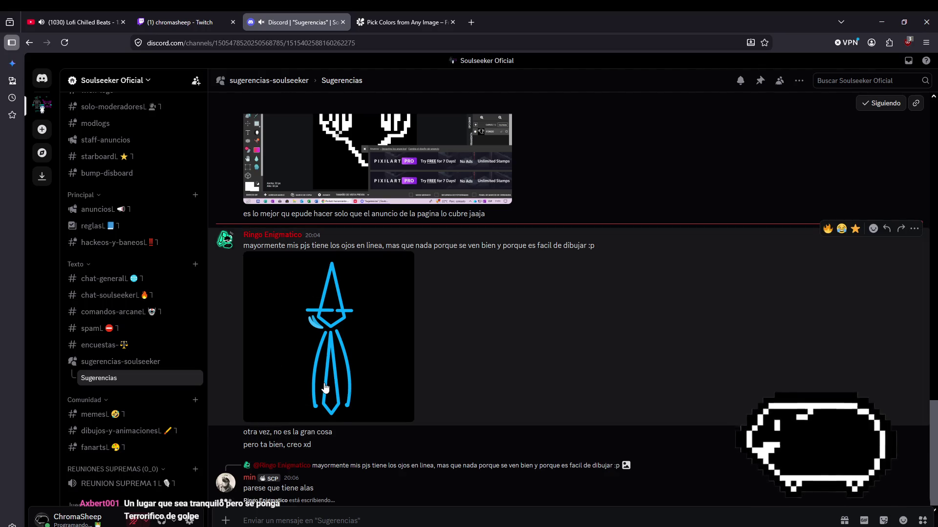
# - View the blue line-art drawing at full size several more times to study it
pyautogui.click(325, 389)
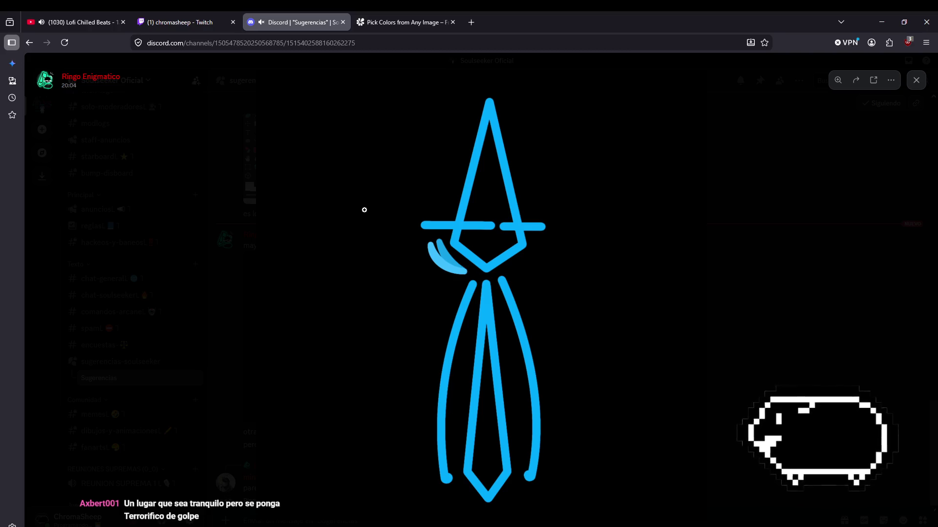
pyautogui.click(757, 244)
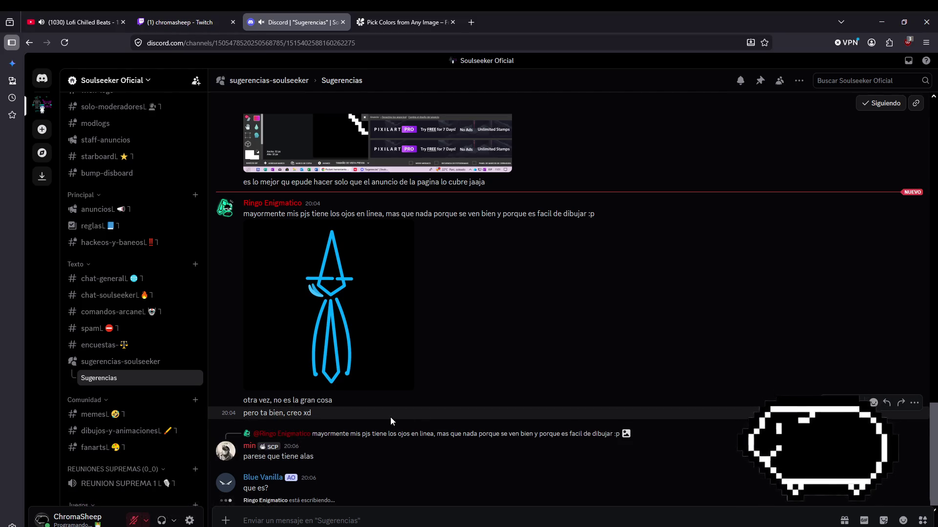
pyautogui.click(423, 338)
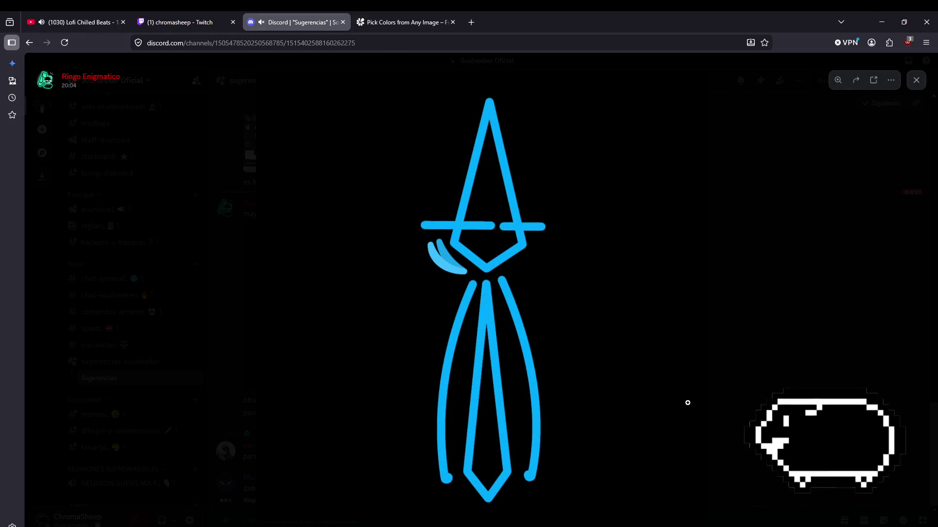
pyautogui.press('Escape')
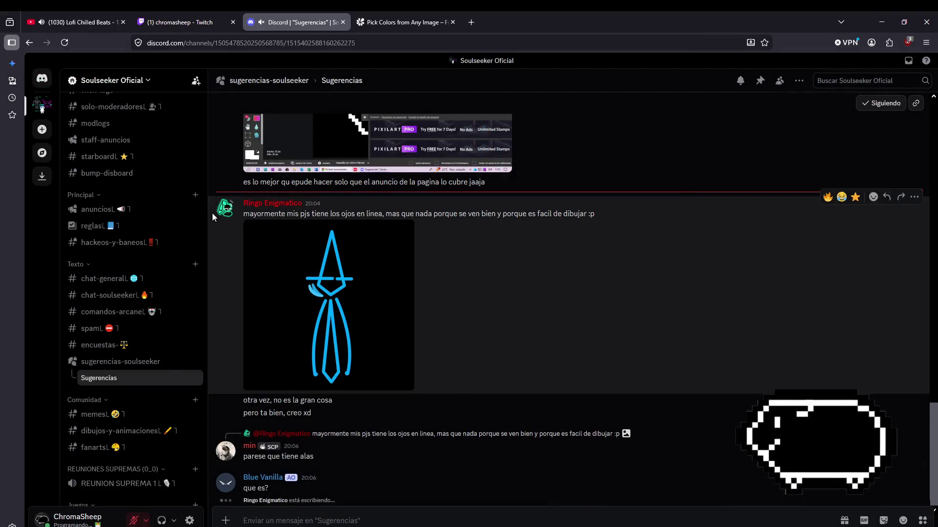
pyautogui.click(328, 306)
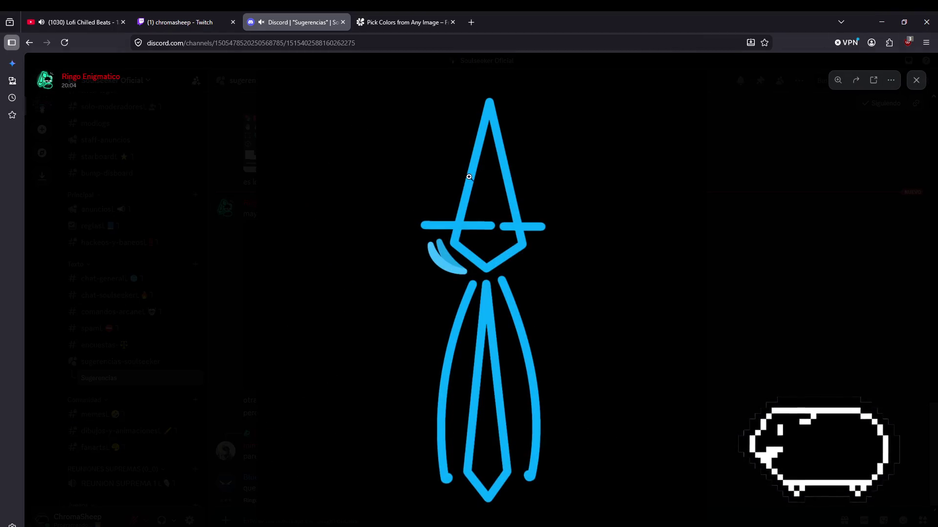
pyautogui.click(901, 384)
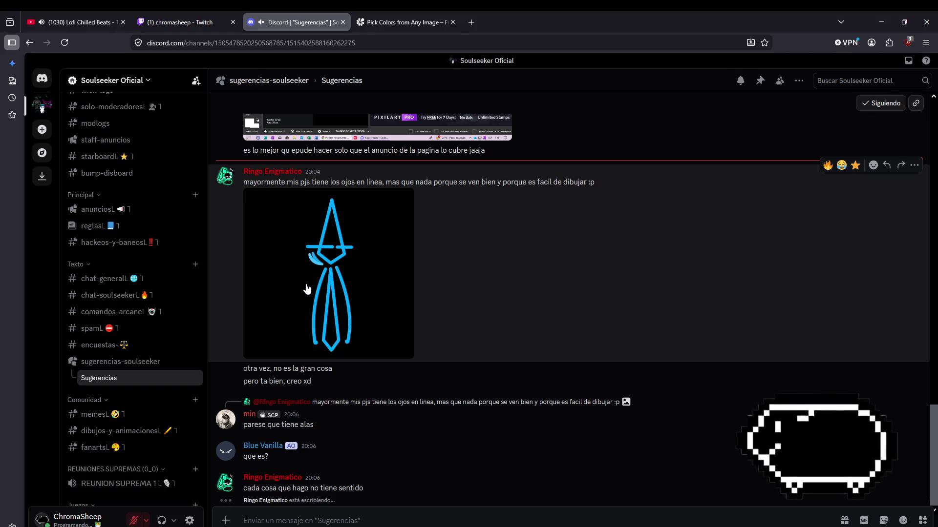
pyautogui.click(308, 289)
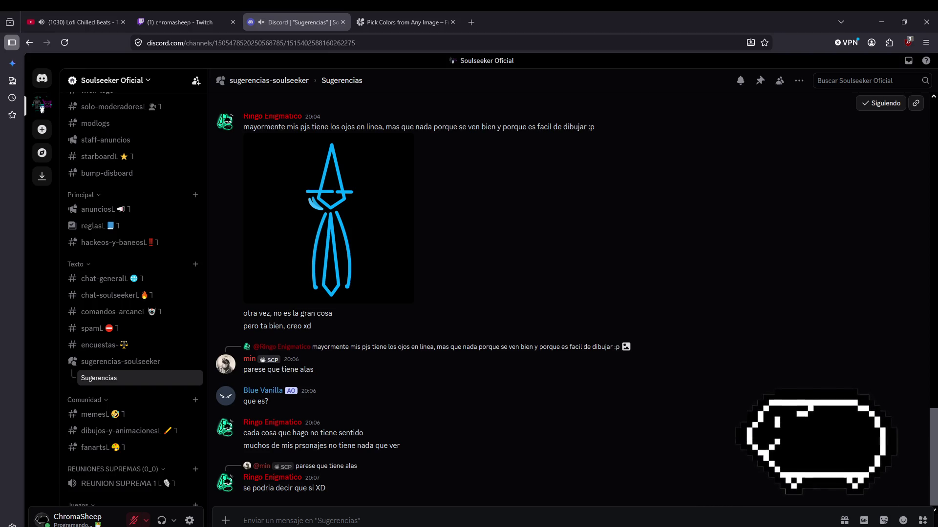
# - Back in GameMaker, open spr_criatura1's image in the pixel editor
pyautogui.hotkey('alt', 'Tab')
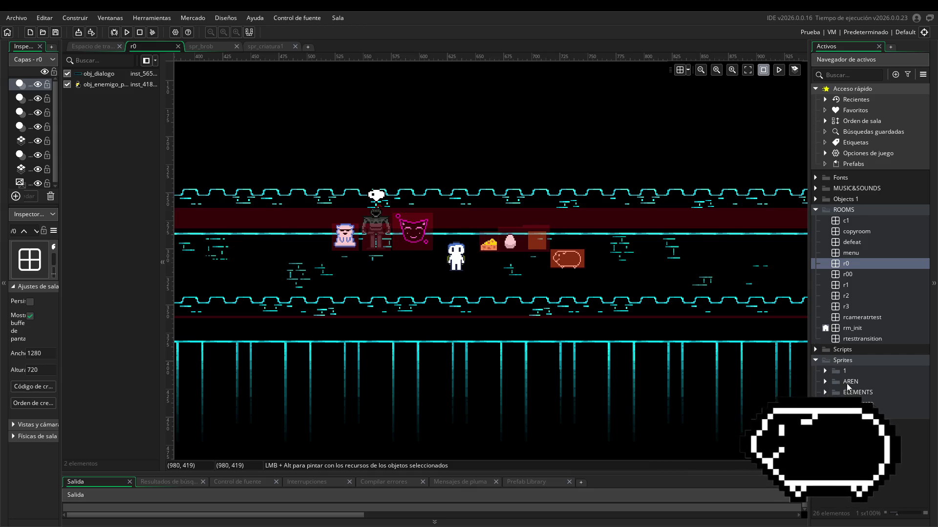
pyautogui.click(824, 371)
pyautogui.scroll(-5, 861, 355)
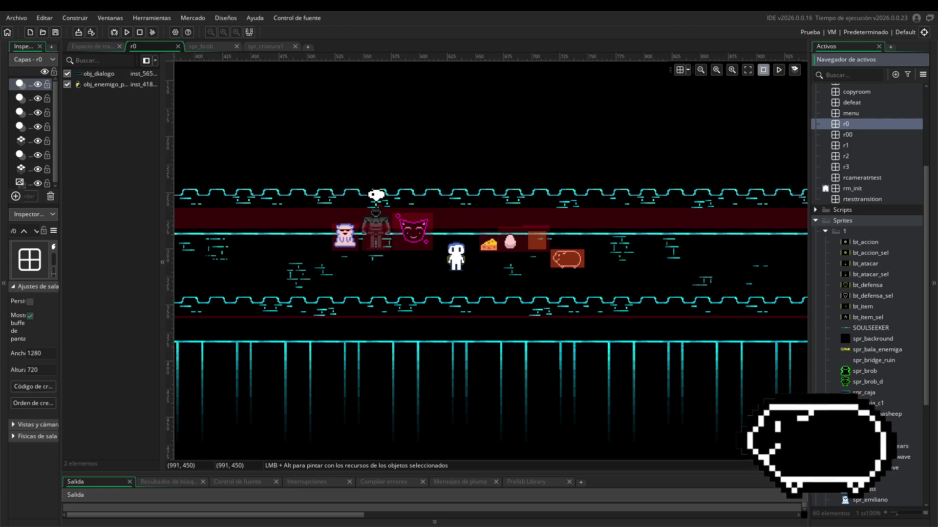
pyautogui.doubleClick(864, 425)
pyautogui.click(213, 168)
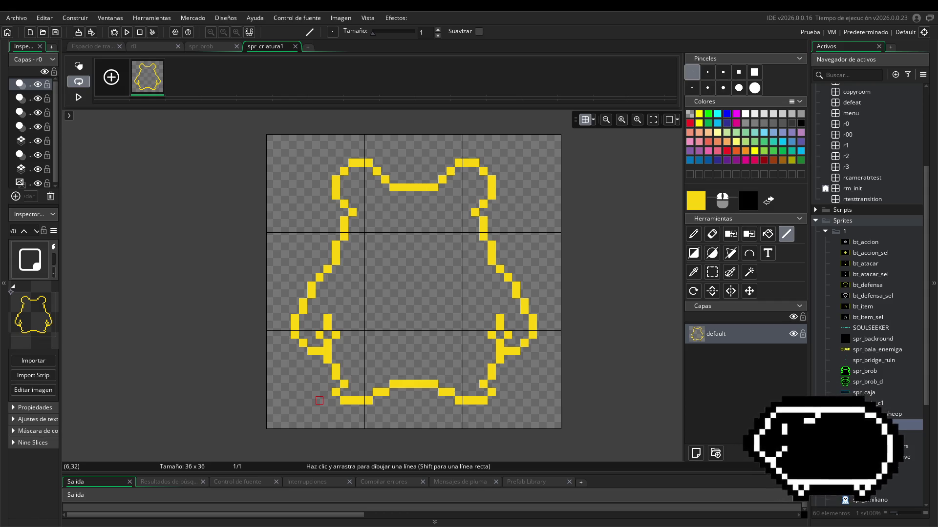
# - Draw a small yellow eye block inside the body, undoing stray pixels
pyautogui.click(450, 237)
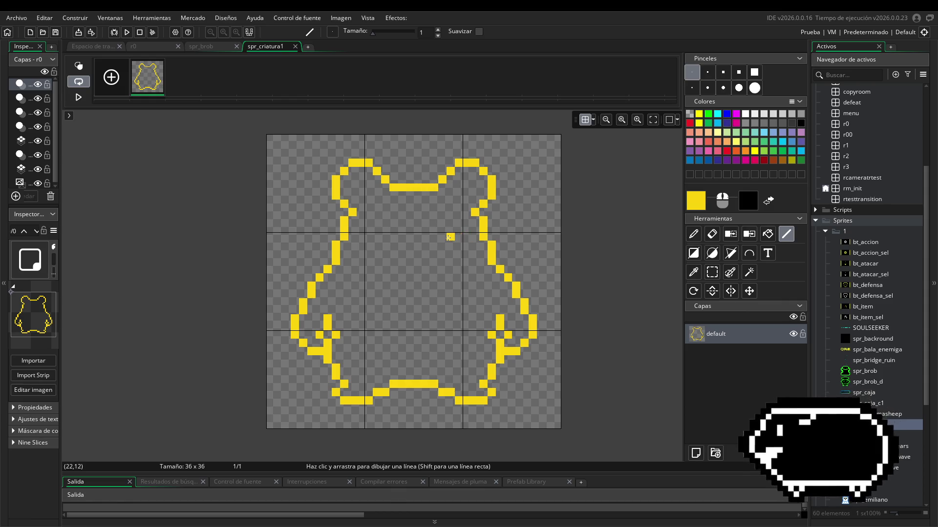
pyautogui.click(451, 245)
pyautogui.click(442, 245)
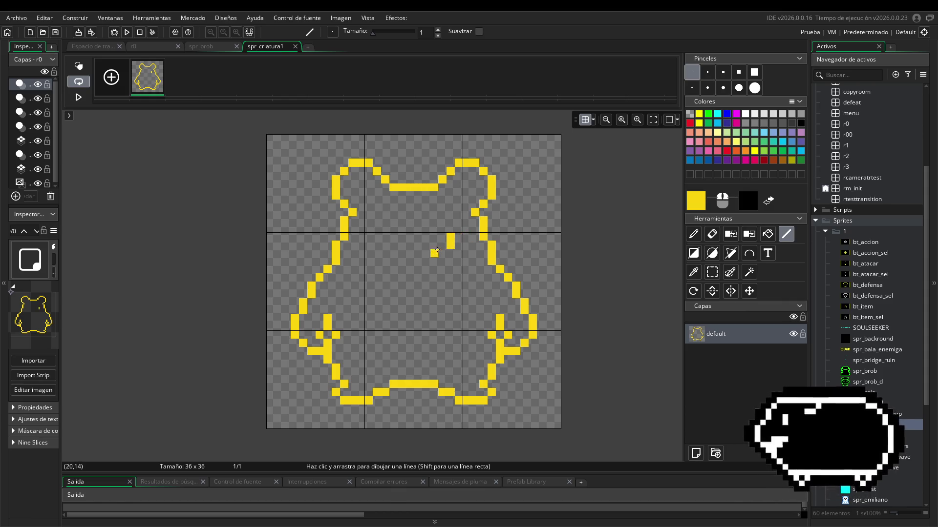
pyautogui.click(442, 253)
pyautogui.click(435, 245)
pyautogui.click(434, 253)
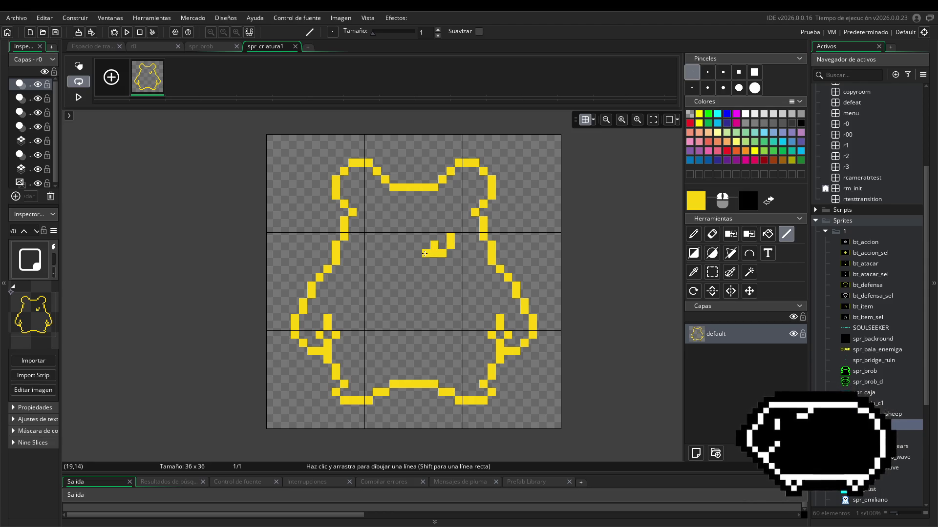
pyautogui.click(426, 269)
pyautogui.hotkey('ctrl', 'z')
pyautogui.click(426, 253)
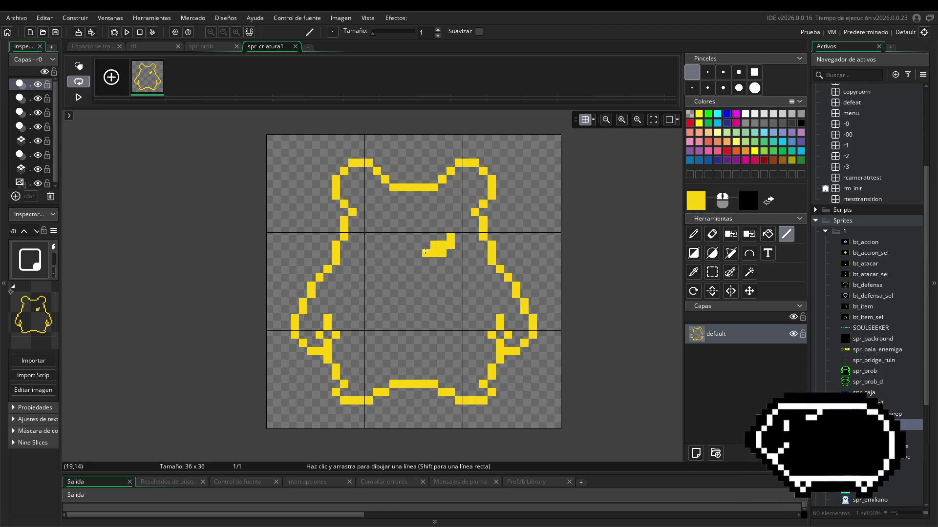
pyautogui.click(417, 253)
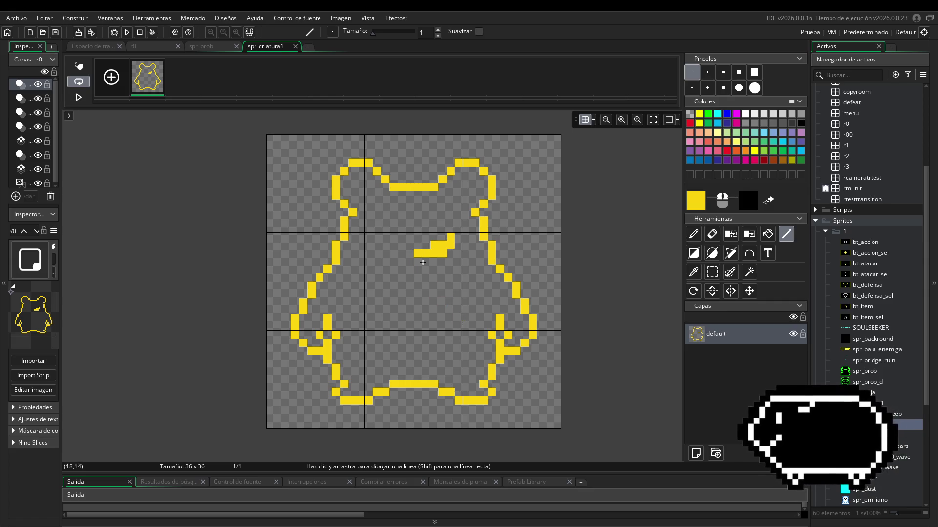
pyautogui.press('e')
pyautogui.hotkey('ctrl', 'z')
# - Reshape the left eye, shift it one pixel left, and add a single nose pixel below
pyautogui.click(790, 233)
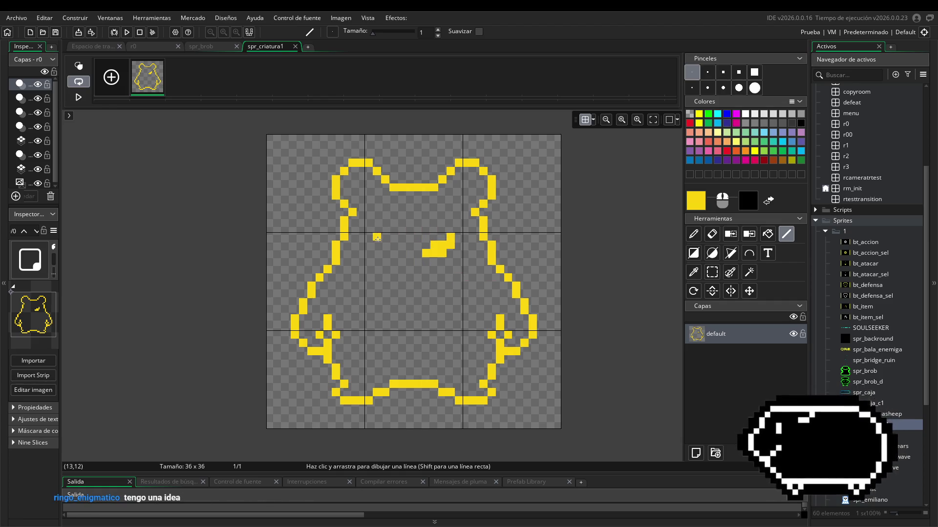
pyautogui.moveTo(377, 239)
pyautogui.mouseDown()
pyautogui.moveTo(386, 253)
pyautogui.moveTo(396, 243)
pyautogui.moveTo(471, 274)
pyautogui.moveTo(455, 263)
pyautogui.mouseUp()
pyautogui.click(712, 272)
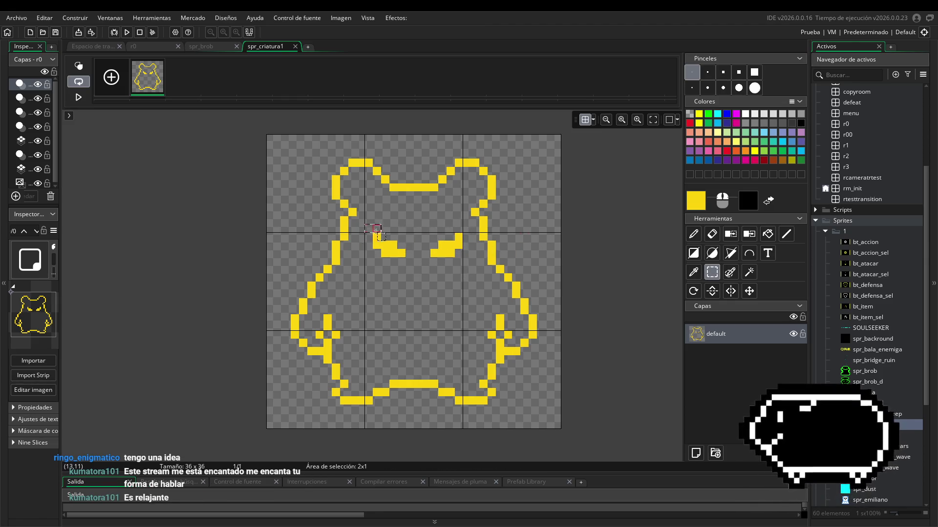
pyautogui.moveTo(365, 224)
pyautogui.mouseDown()
pyautogui.moveTo(405, 274)
pyautogui.moveTo(387, 256)
pyautogui.mouseUp()
pyautogui.click(414, 259)
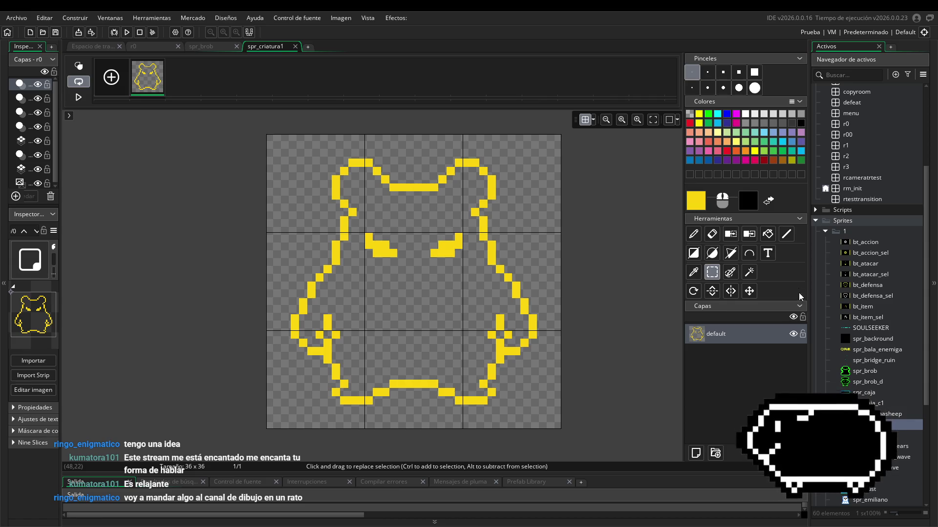
pyautogui.click(785, 234)
pyautogui.click(401, 270)
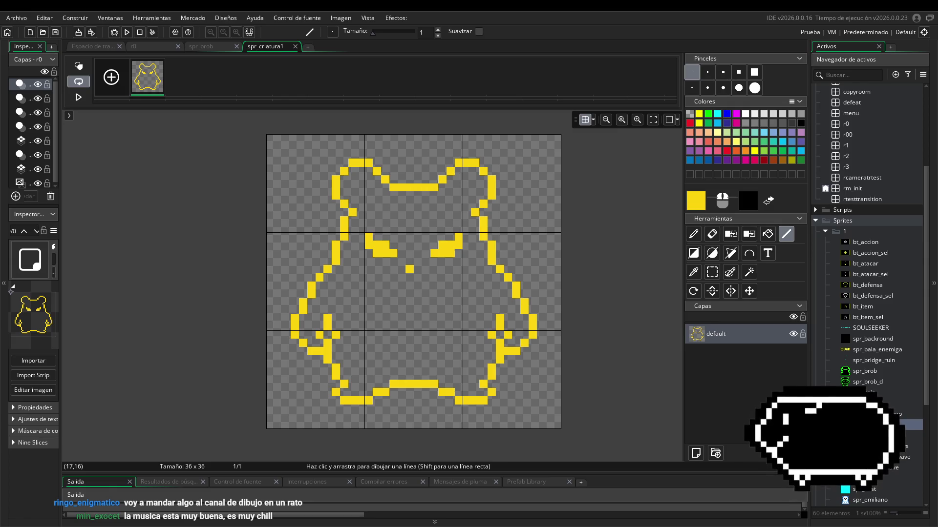
# - Zoom in and out on the reference bear's nose and face, then return to GameMaker
pyautogui.hotkey('alt', 'Tab')
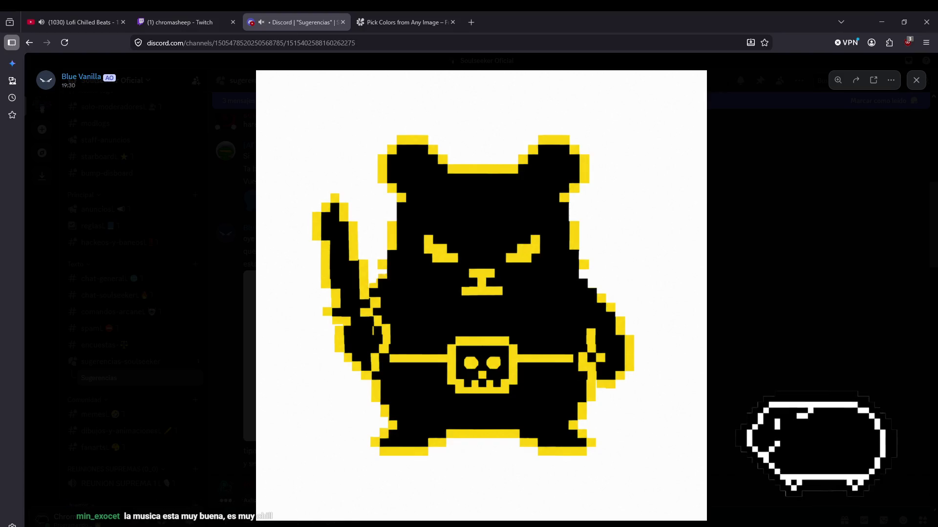
pyautogui.click(482, 281)
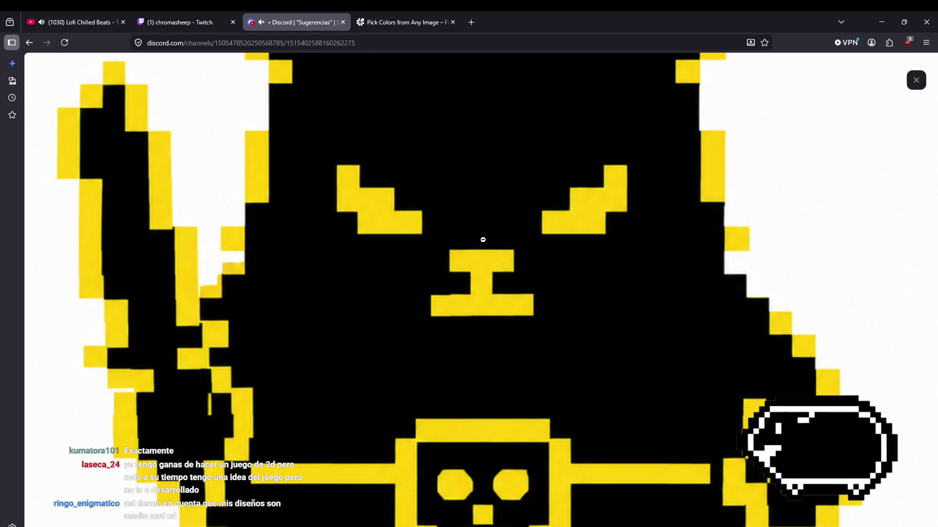
pyautogui.click(484, 286)
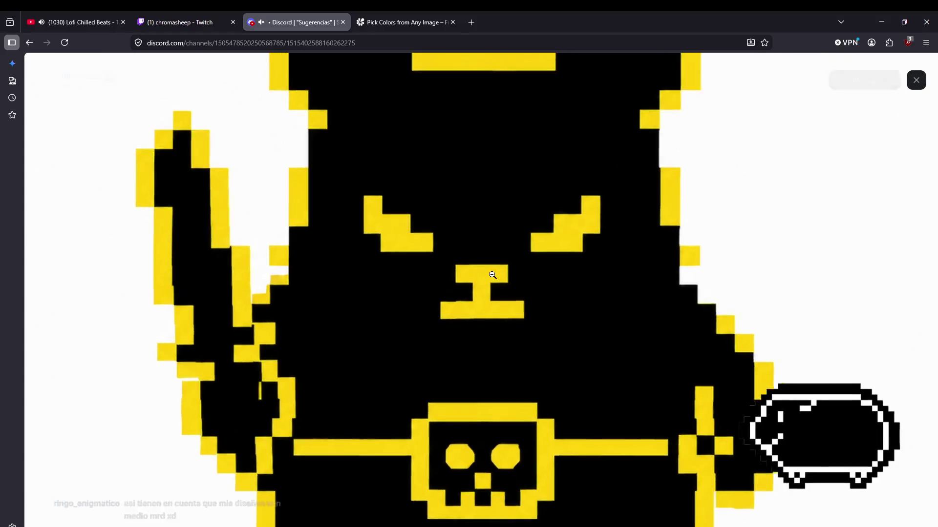
pyautogui.click(490, 275)
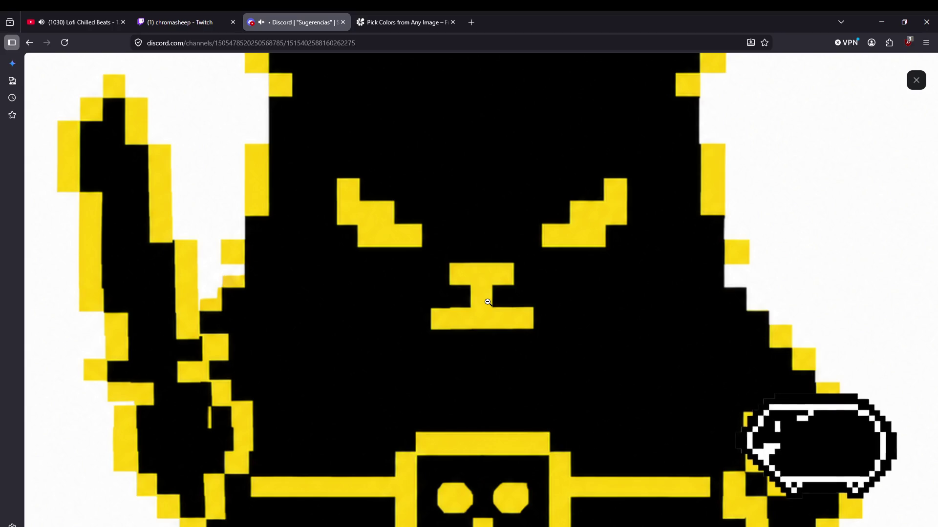
pyautogui.click(487, 296)
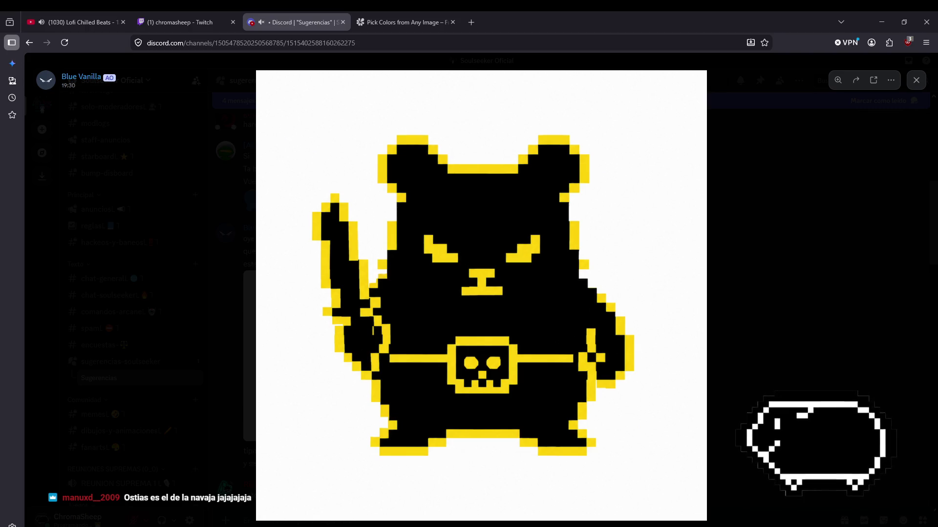
pyautogui.hotkey('alt', 'Tab')
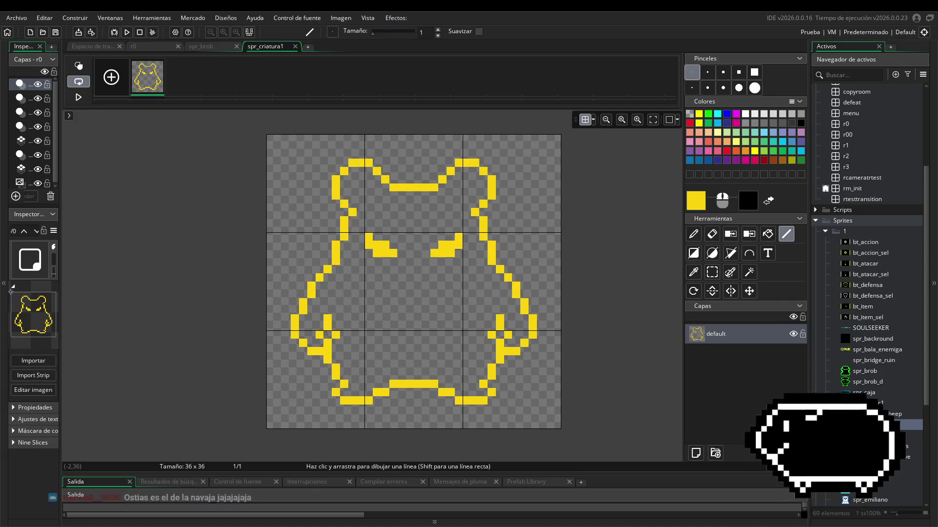
# - Draw a yellow nose with a mouth line extended one pixel each side, plus a pixel by the left ear
pyautogui.click(416, 262)
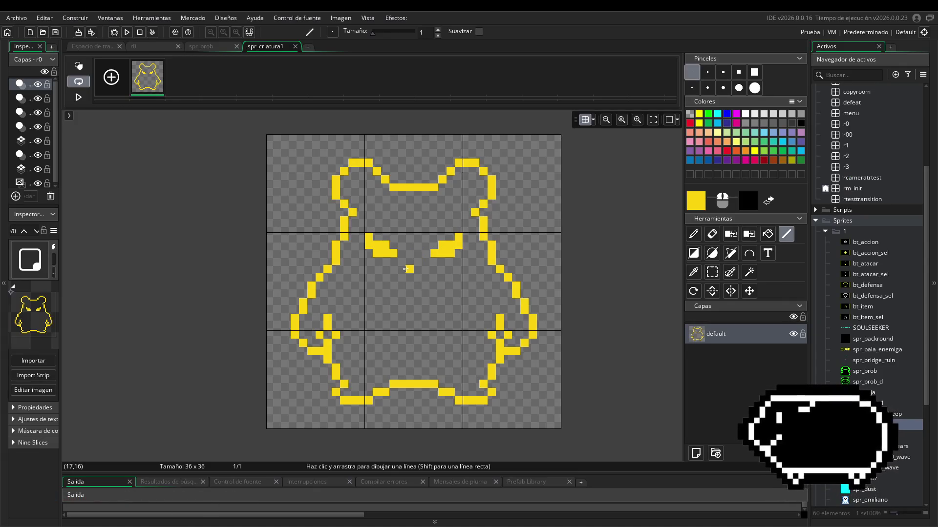
pyautogui.moveTo(406, 269); pyautogui.dragTo(426, 286)
pyautogui.click(408, 277)
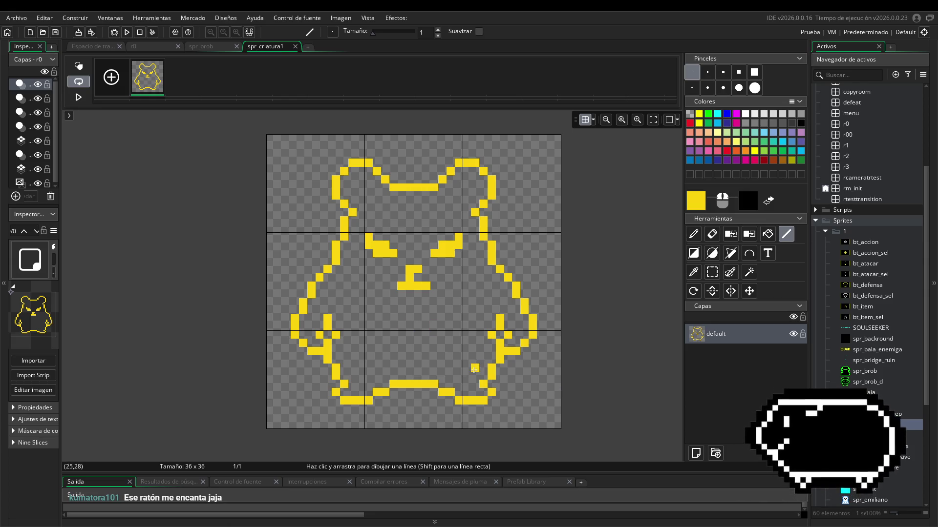
pyautogui.scroll(1, 420, 293)
pyautogui.scroll(2, 420, 293)
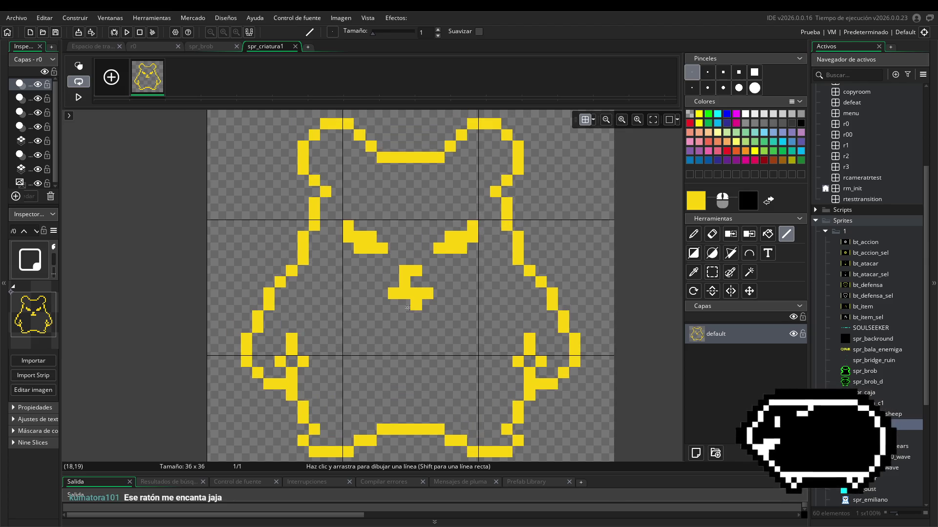
pyautogui.click(380, 294)
pyautogui.click(438, 294)
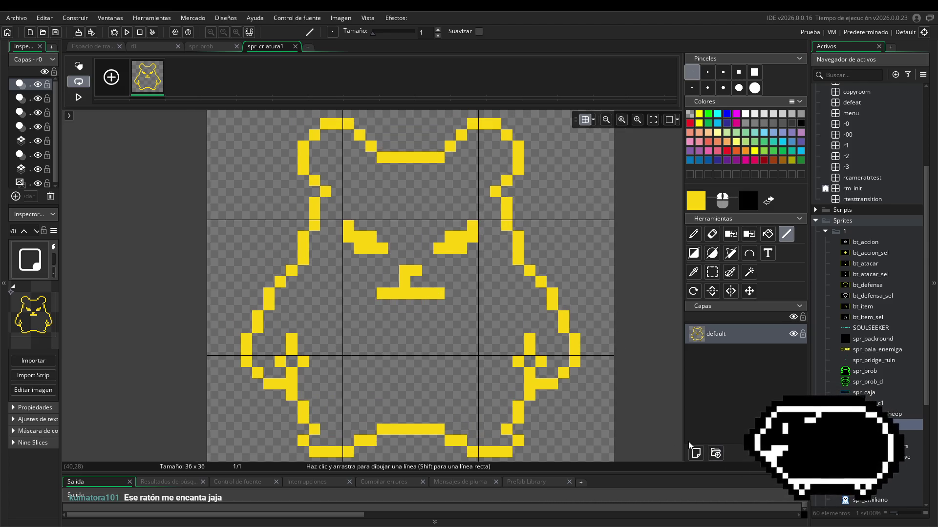
pyautogui.scroll(-1, 594, 364)
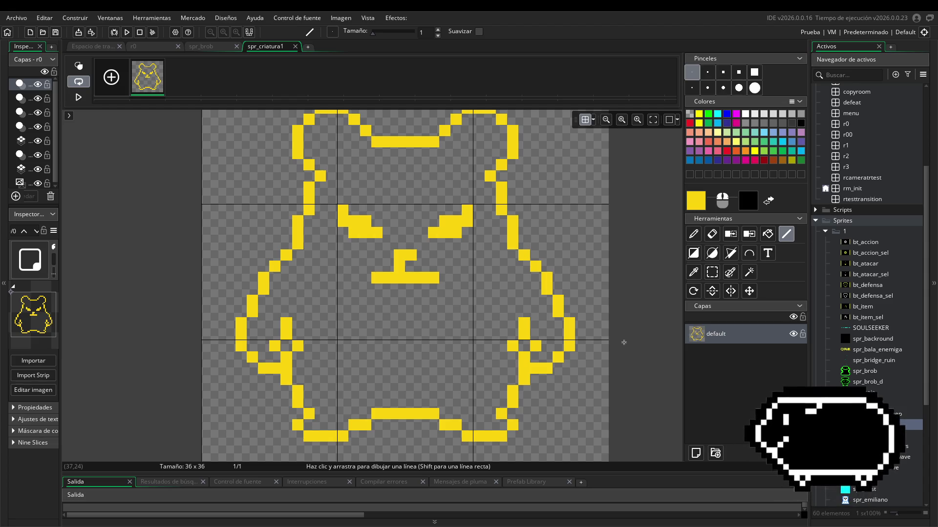
pyautogui.click(343, 178)
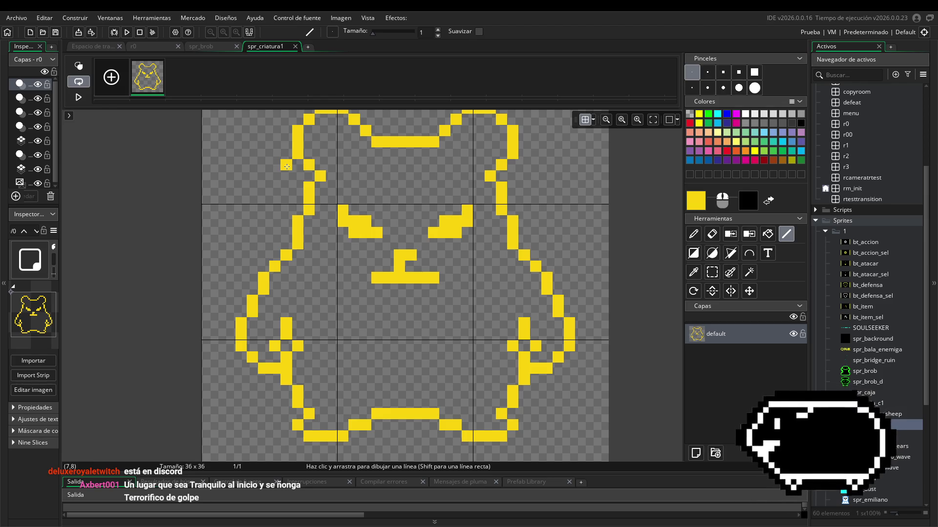
pyautogui.moveTo(640, 279); pyautogui.dragTo(637, 291)
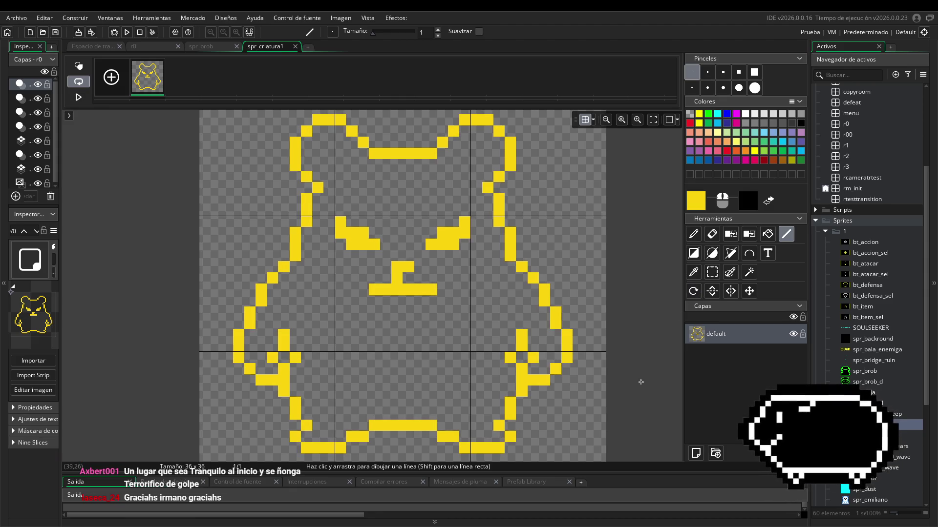
pyautogui.moveTo(640, 382)
pyautogui.mouseDown()
pyautogui.moveTo(653, 368)
pyautogui.moveTo(641, 377)
pyautogui.moveTo(645, 366)
pyautogui.moveTo(605, 361)
pyautogui.mouseUp()
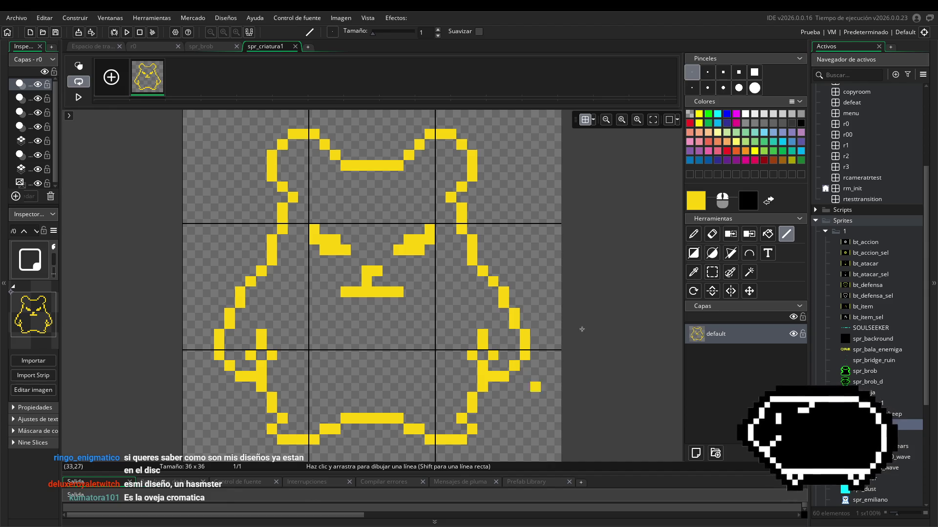
pyautogui.moveTo(346, 154); pyautogui.dragTo(400, 155)
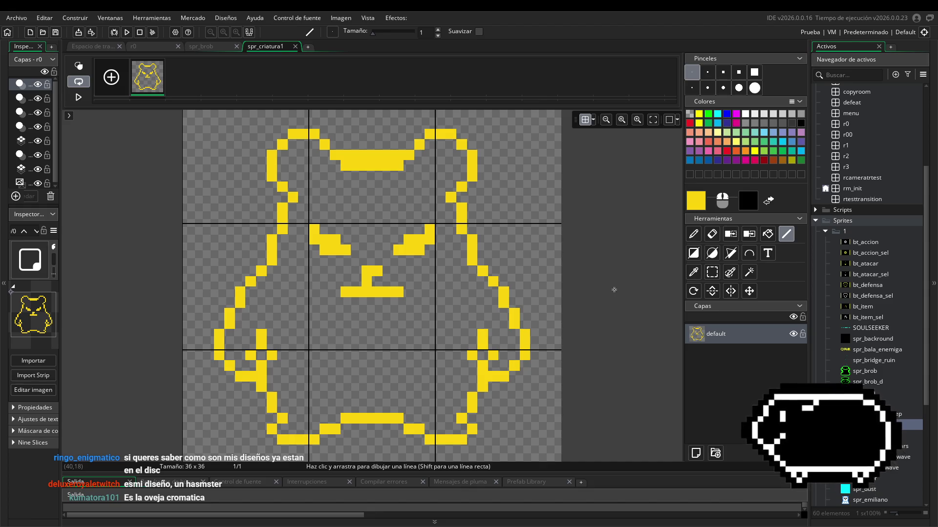
pyautogui.hotkey('ctrl', 'z')
pyautogui.moveTo(356, 175); pyautogui.dragTo(386, 174)
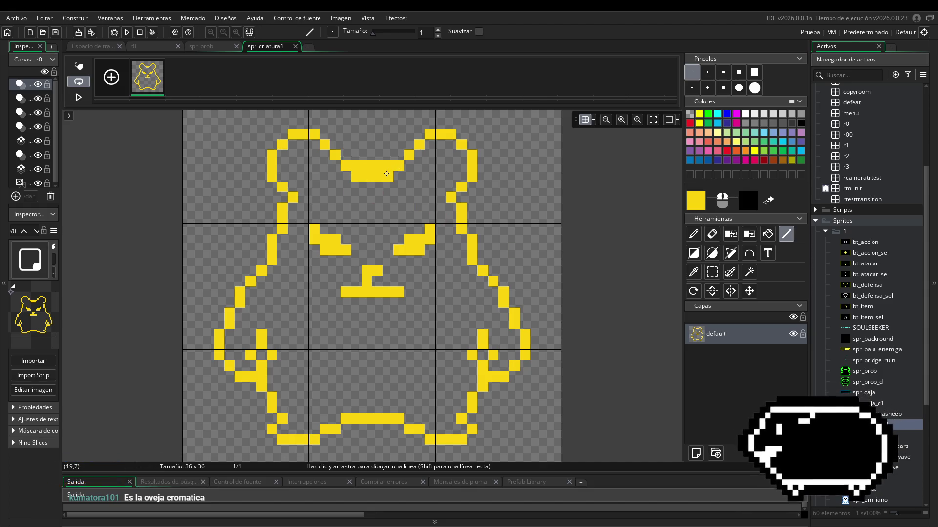
pyautogui.hotkey('ctrl', 'z')
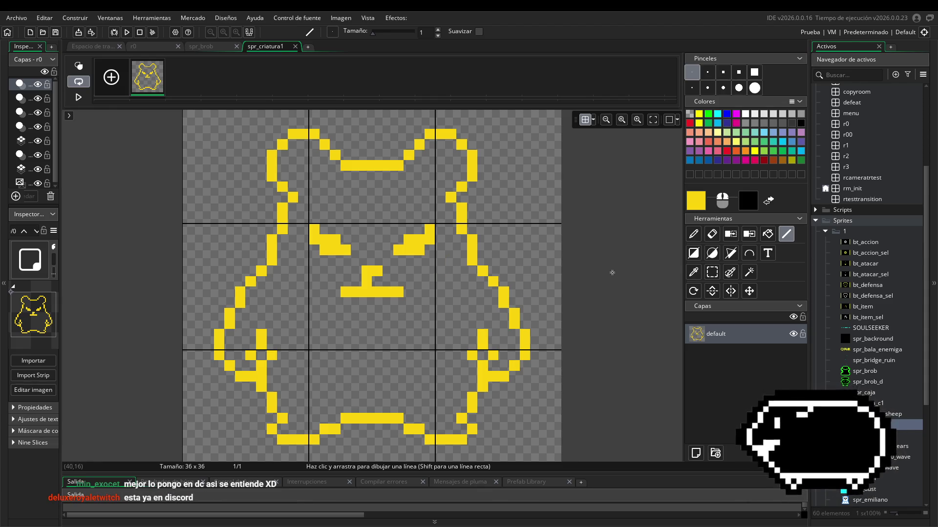
# - Scroll the spr_criatura1 canvas up and left to view the yellow bear outline
pyautogui.scroll(2, 612, 272)
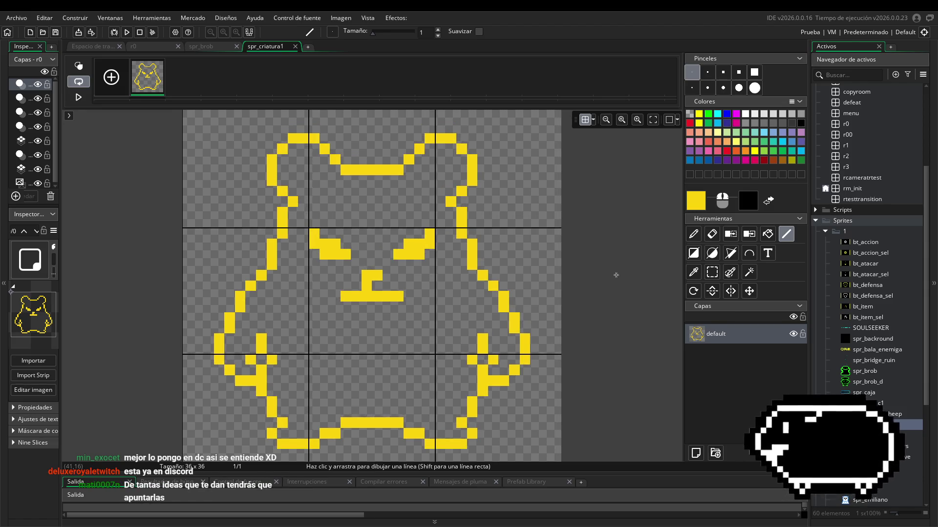
pyautogui.hscroll(-1, 616, 275)
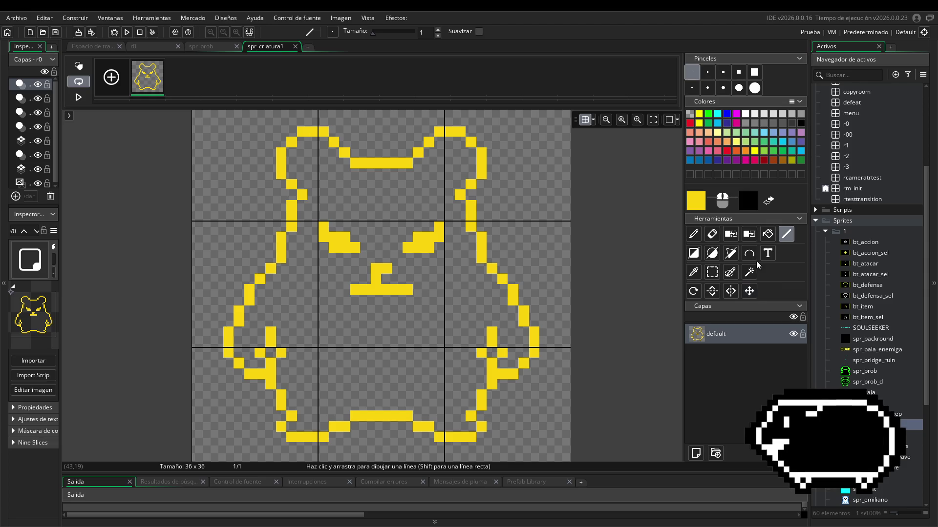
# - Flood-fill the bear's interior black, return to the workspace, then switch to Discord
pyautogui.click(767, 234)
pyautogui.rightClick(465, 335)
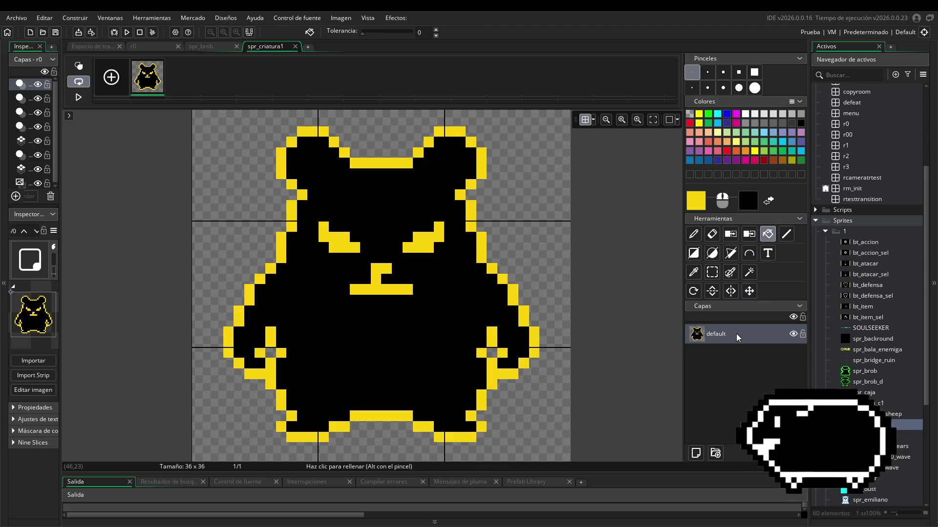
pyautogui.click(787, 236)
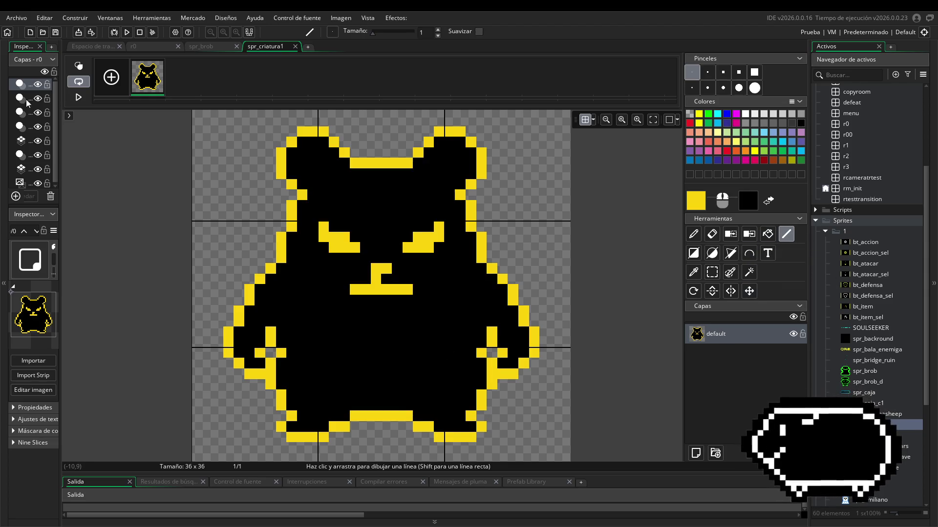
pyautogui.click(105, 46)
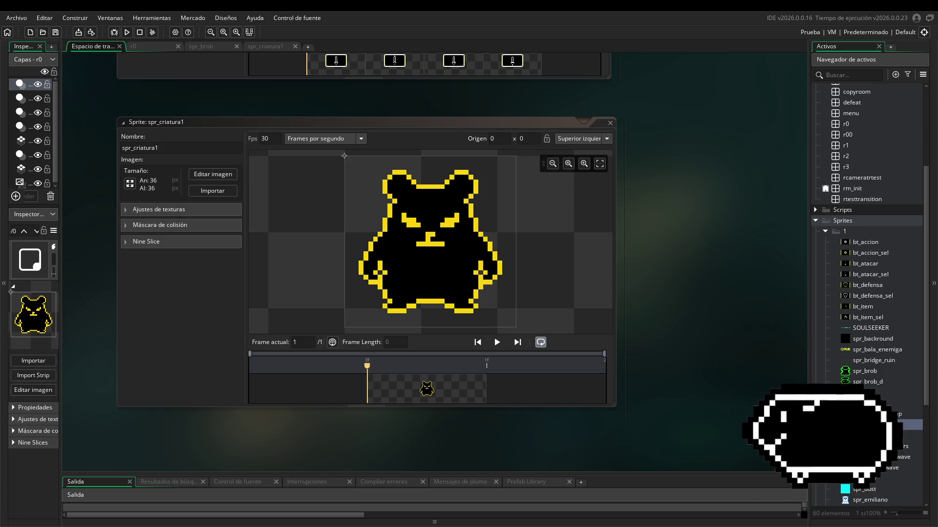
pyautogui.hotkey('alt', 'Tab')
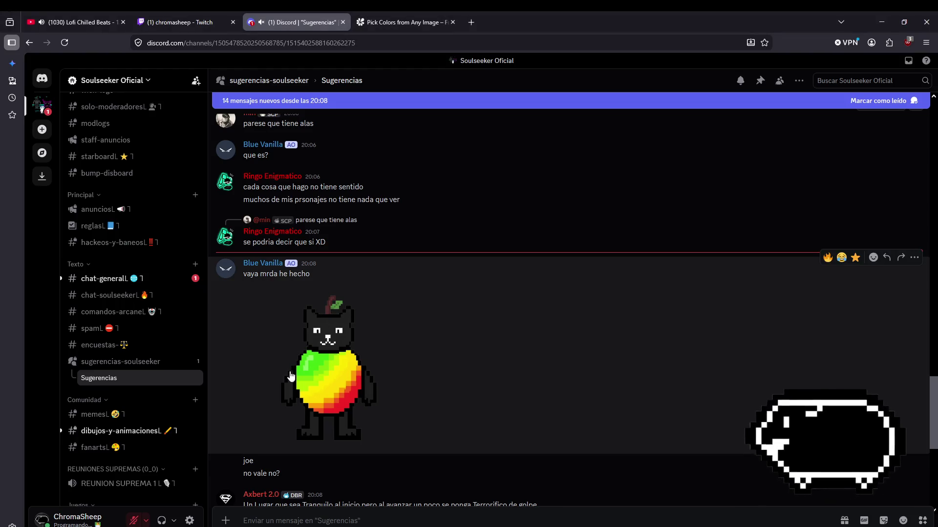
# - Enlarge the black-and-yellow cat drawing a few times, then go to the chat-general channel
pyautogui.click(337, 388)
pyautogui.click(716, 346)
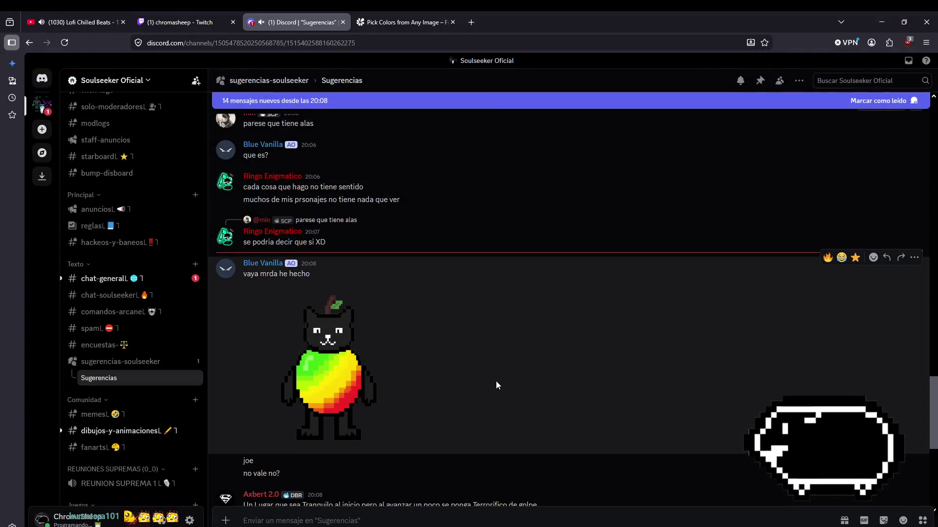
pyautogui.scroll(-3, 498, 383)
pyautogui.scroll(2, 495, 365)
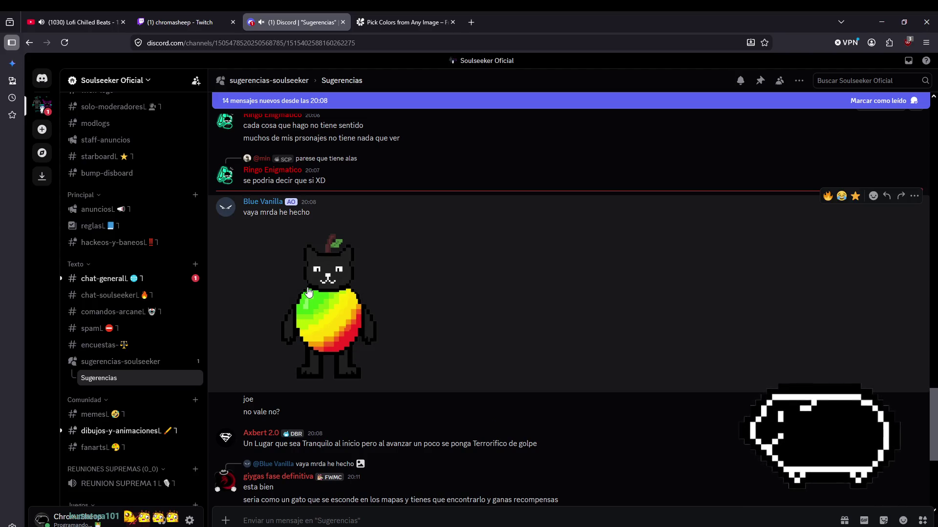
pyautogui.click(341, 338)
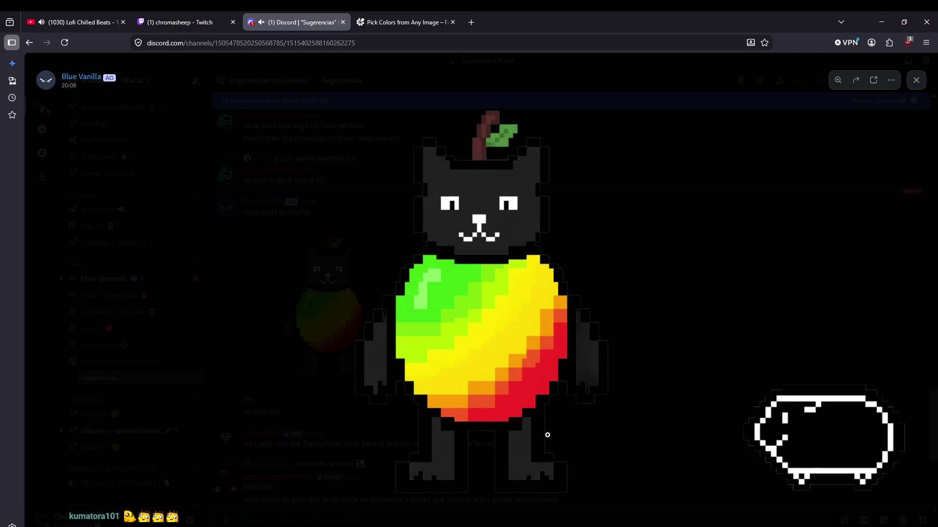
pyautogui.click(609, 399)
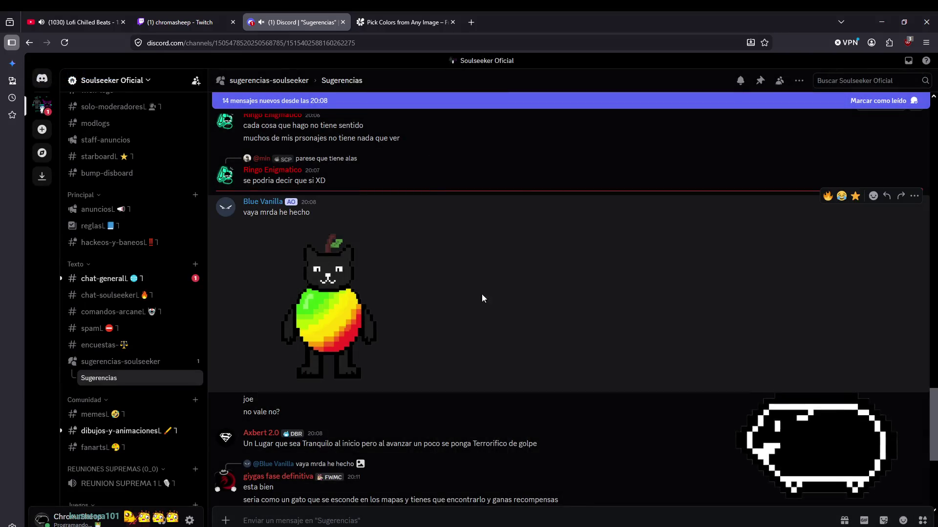
pyautogui.scroll(10, 395, 342)
pyautogui.scroll(5, 401, 405)
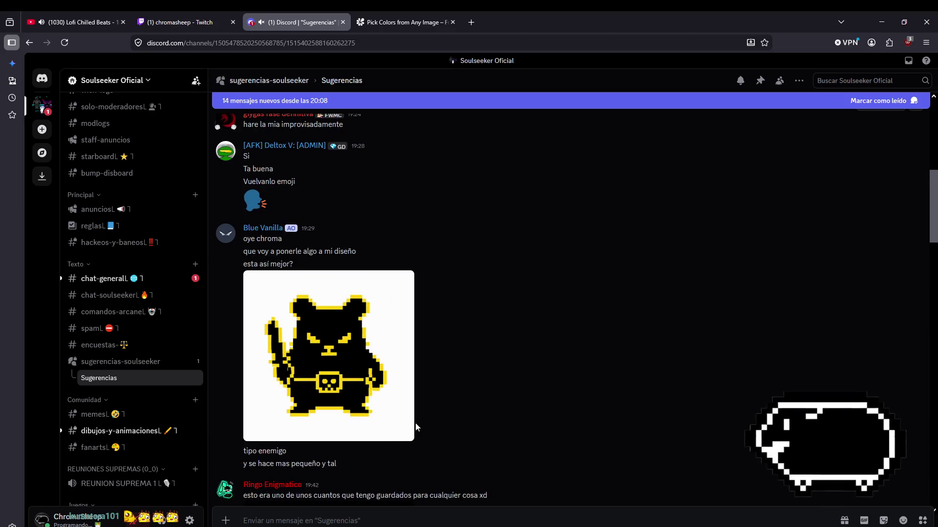
pyautogui.click(396, 396)
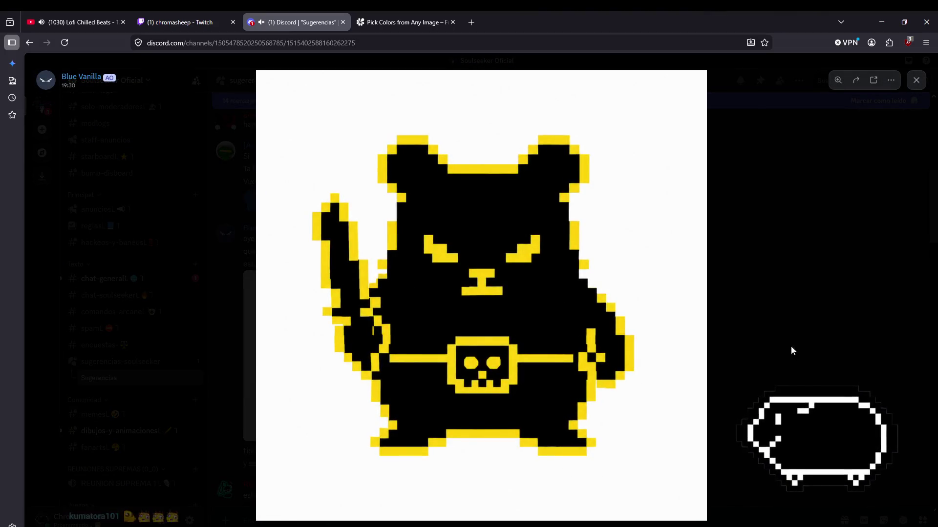
pyautogui.click(808, 365)
pyautogui.scroll(-10, 523, 395)
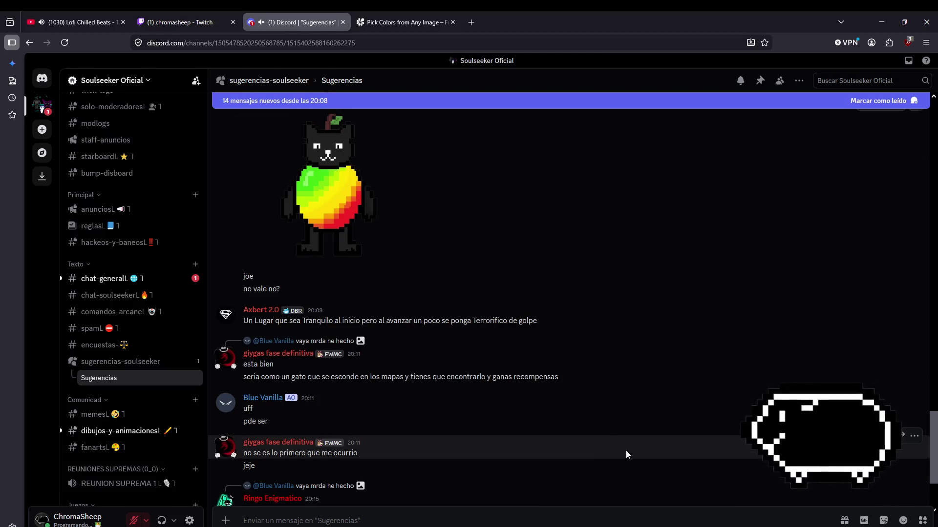
pyautogui.scroll(-2, 627, 450)
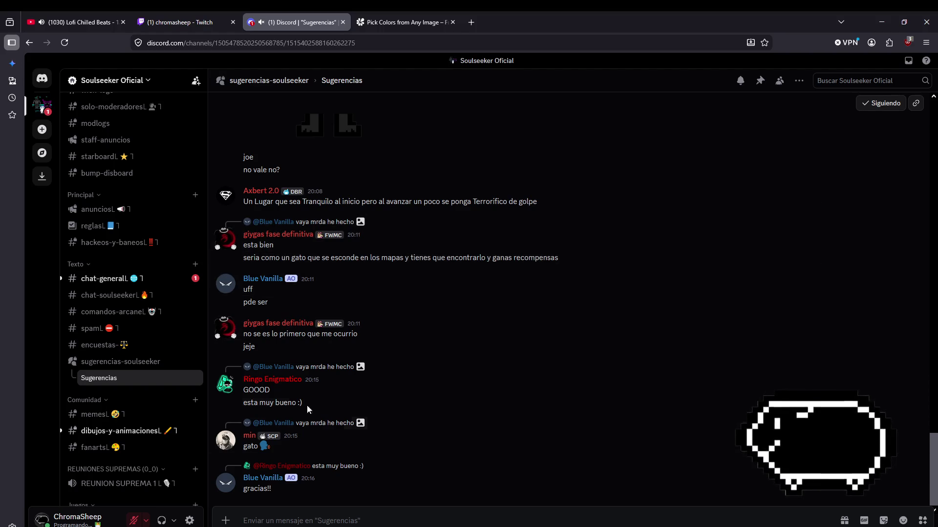
pyautogui.click(101, 282)
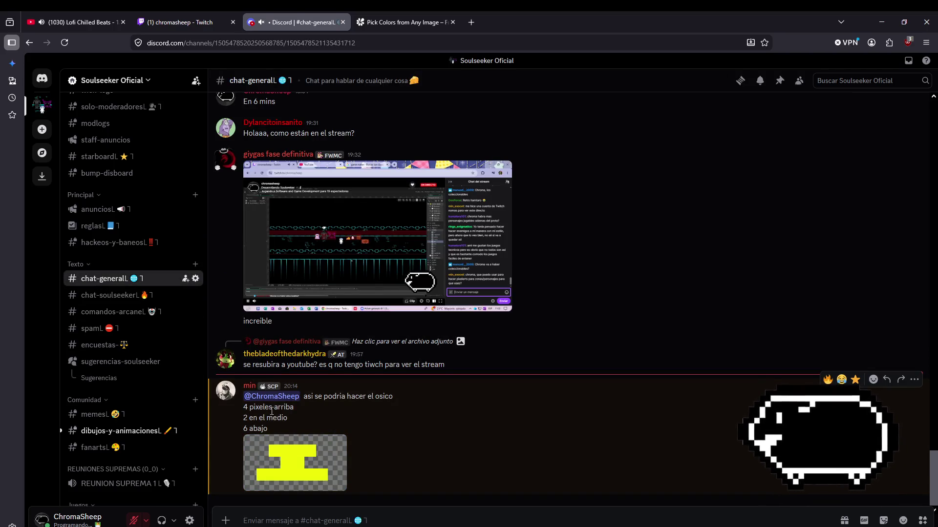
# - View the yellow snout reference image full size, then return to GameMaker
pyautogui.click(274, 476)
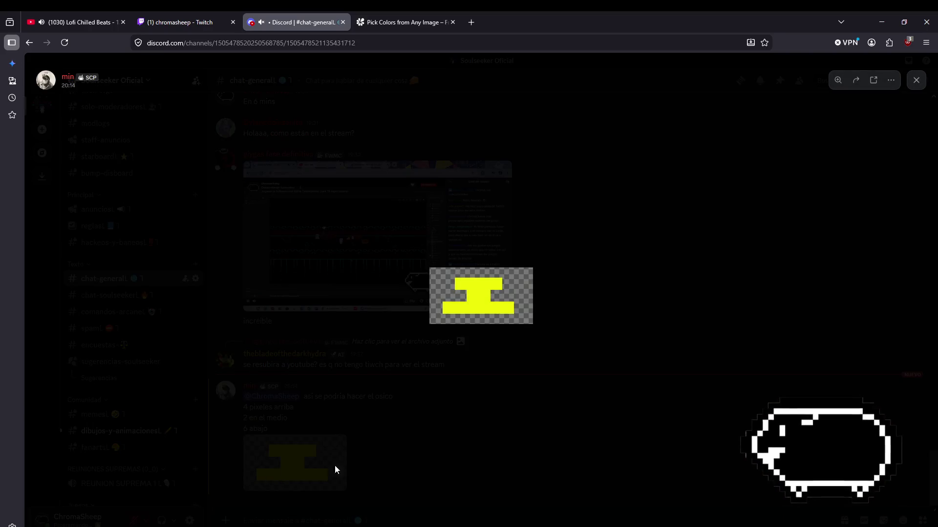
pyautogui.click(576, 444)
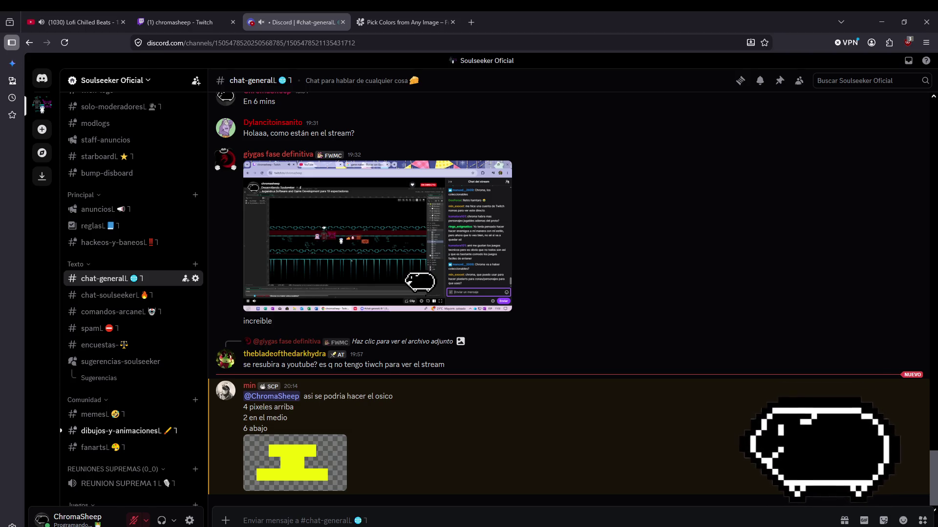
pyautogui.hotkey('alt', 'Tab')
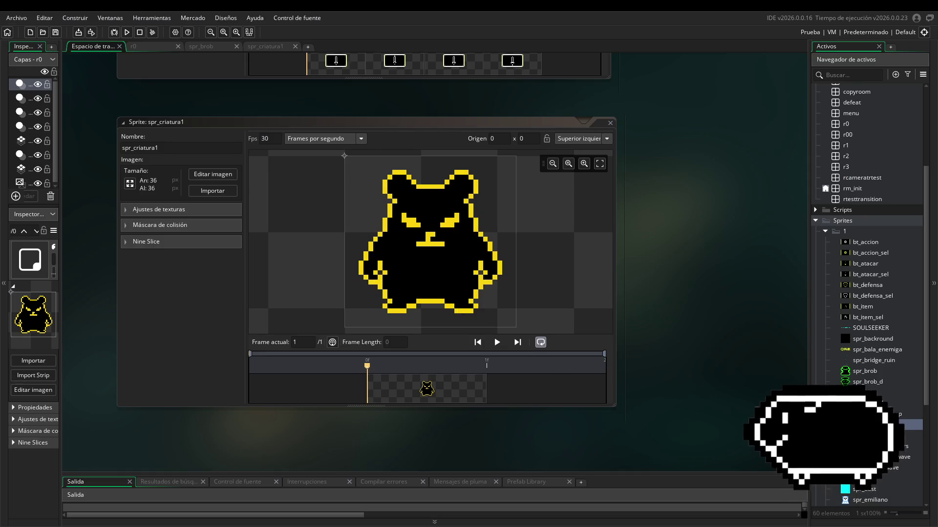
# - Add yellow pixels to widen the nose top and thicken its stem in the image editor
pyautogui.click(218, 178)
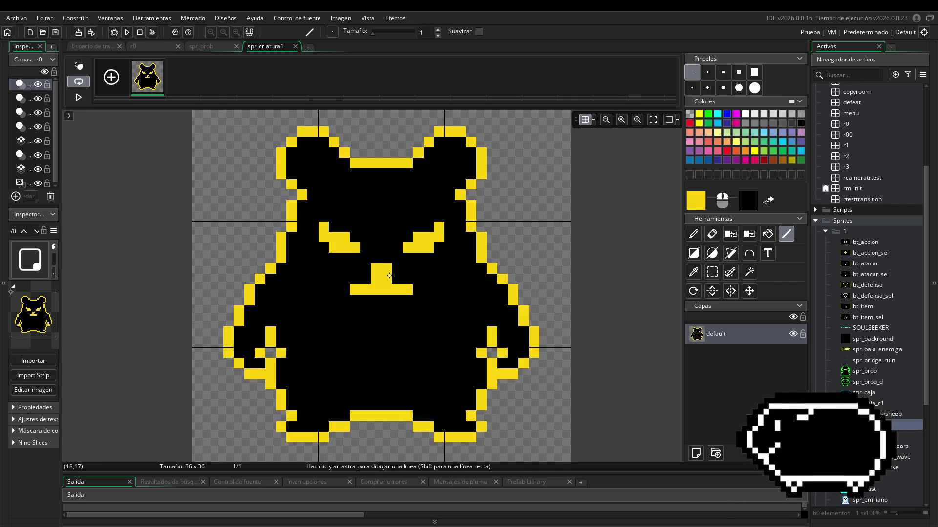
pyautogui.click(366, 268)
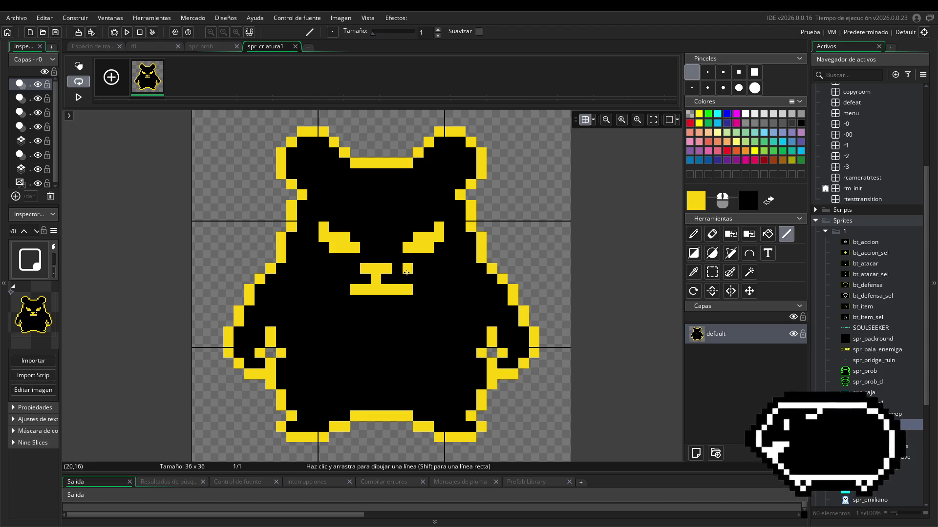
pyautogui.click(397, 268)
pyautogui.click(386, 278)
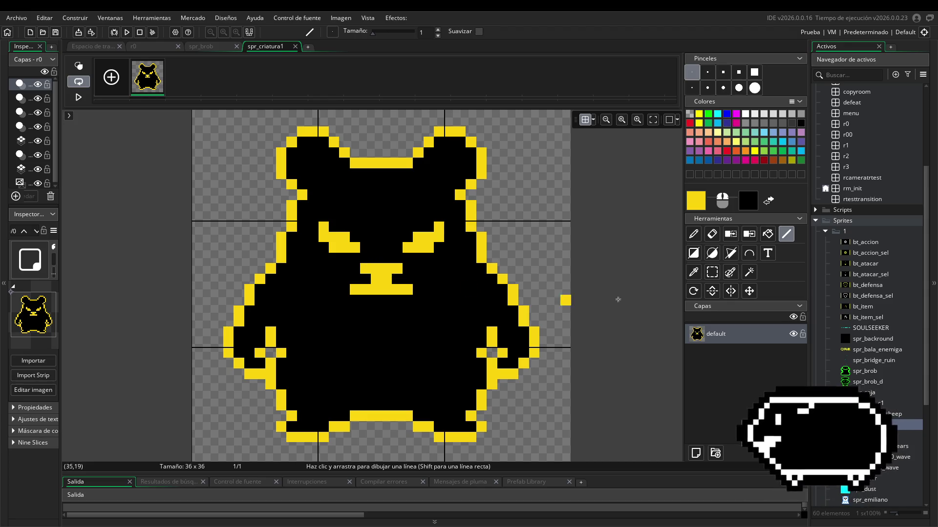
pyautogui.click(107, 46)
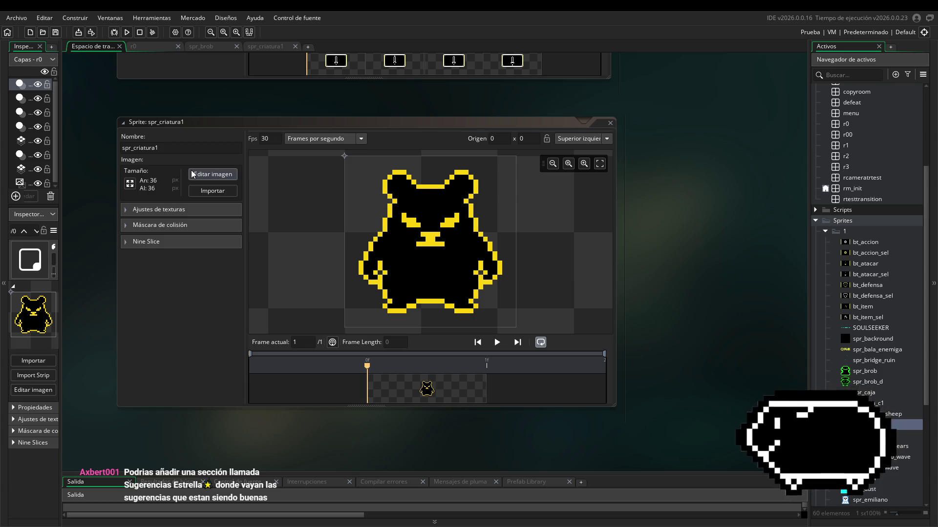
pyautogui.click(212, 175)
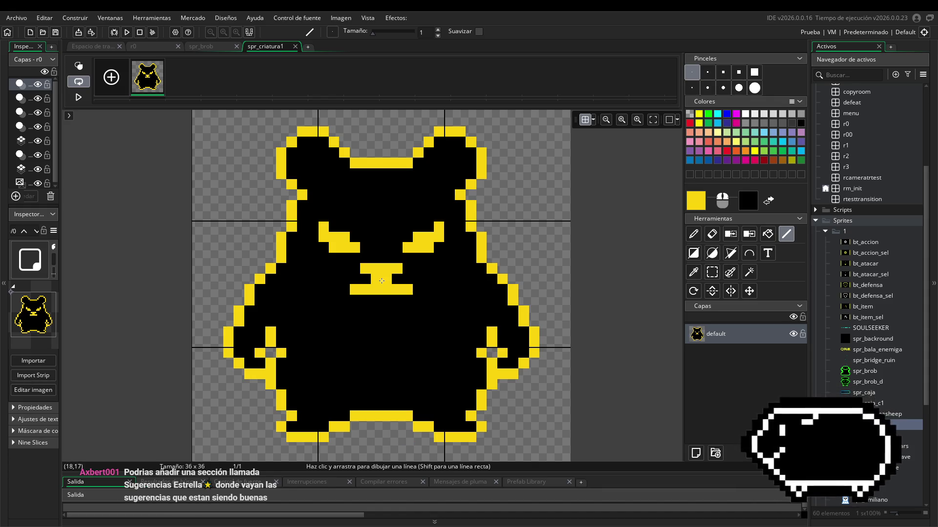
pyautogui.click(386, 282)
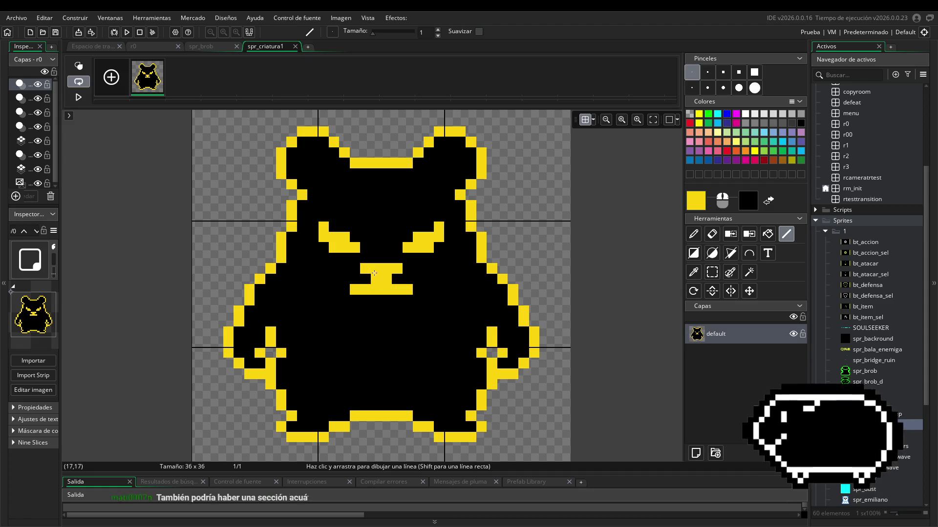
# - Undo the stray yellow pixel by the nose, add one on the bottom edge, and switch to Discord
pyautogui.hotkey('ctrl', 'z')
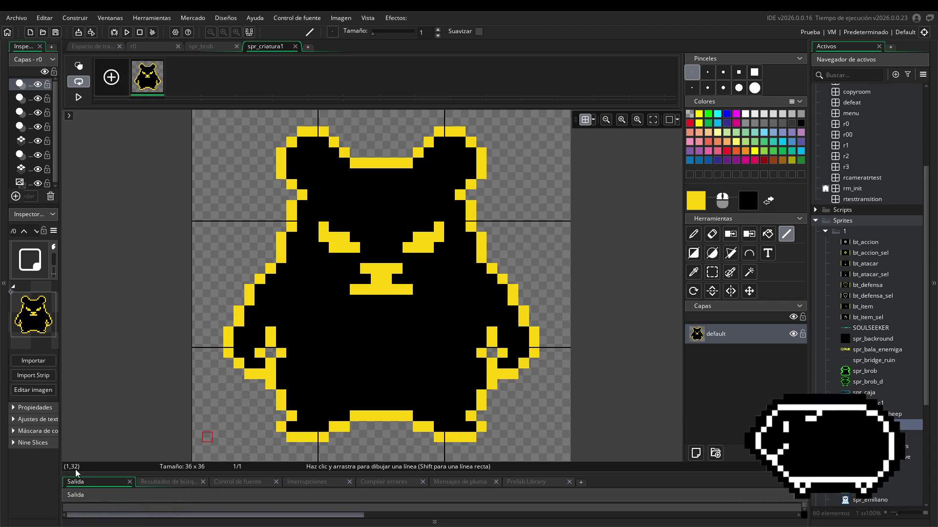
pyautogui.click(454, 446)
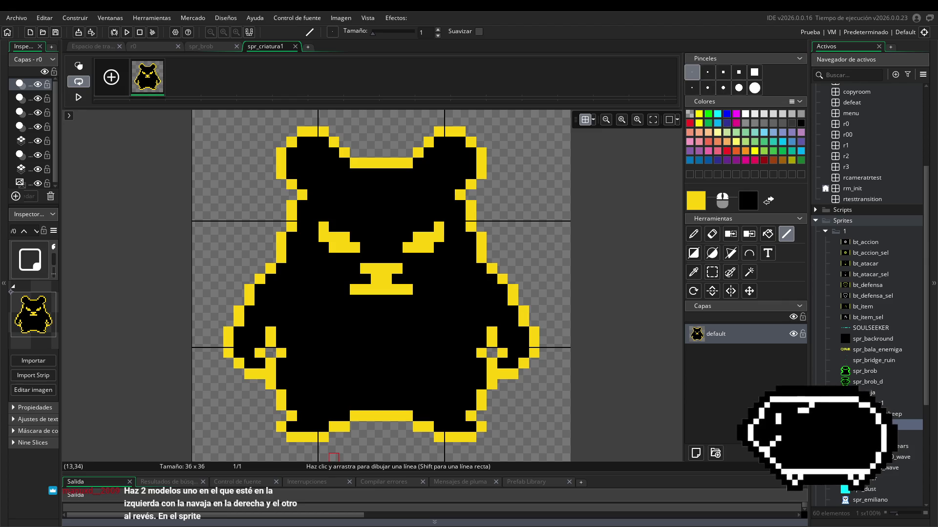
pyautogui.hotkey('alt', 'Tab')
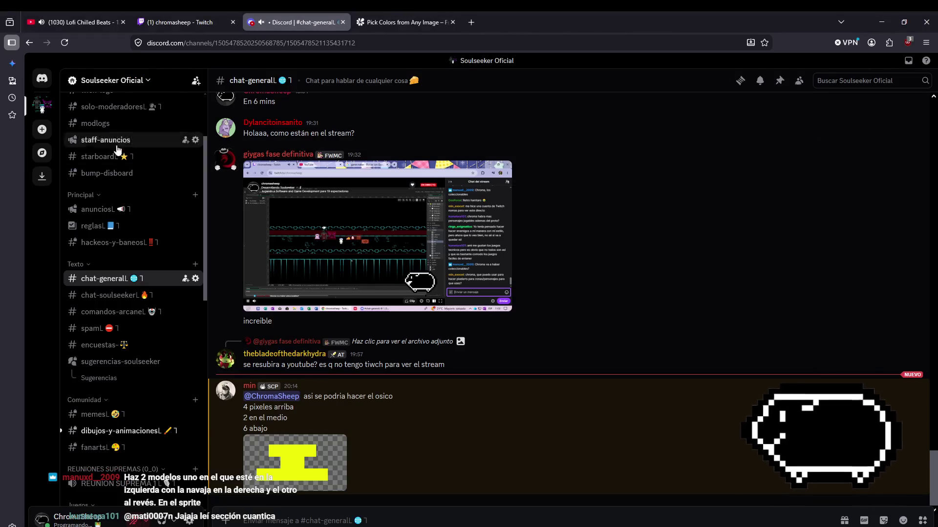
# - Try to open starboard from the sidebar and cancel the accidental channel-reorder prompt
pyautogui.scroll(3, 105, 252)
pyautogui.moveTo(100, 257); pyautogui.dragTo(403, 117)
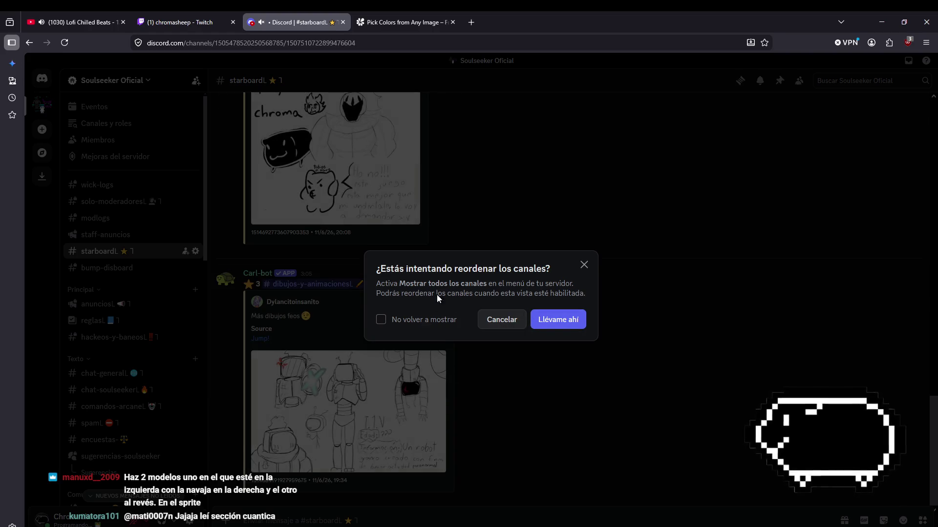
pyautogui.click(584, 265)
pyautogui.click(503, 319)
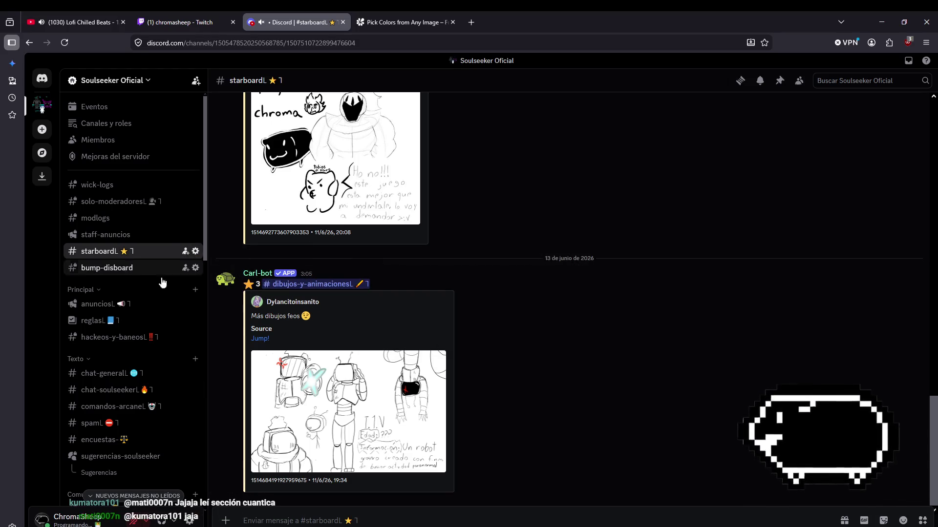
# - Star-react to the yellow snout reference image in chat-general, then go to starboard
pyautogui.click(117, 374)
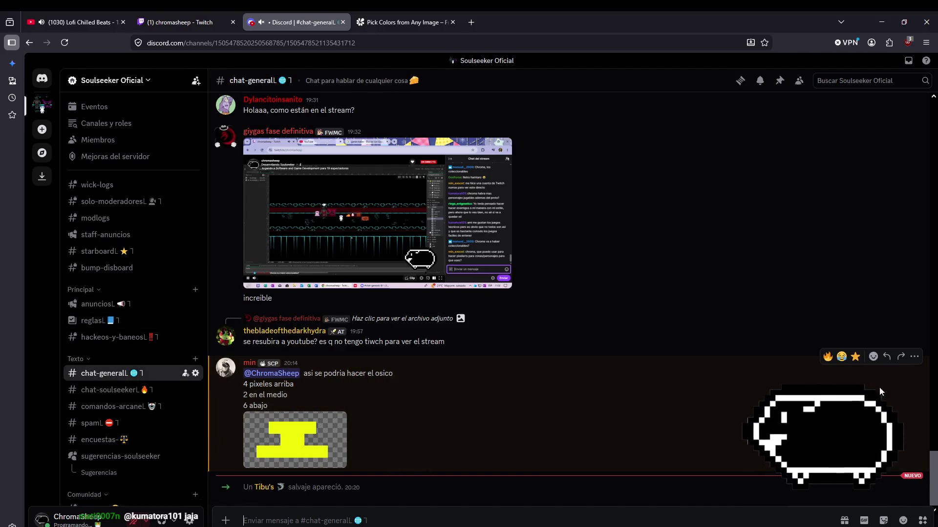
pyautogui.click(855, 357)
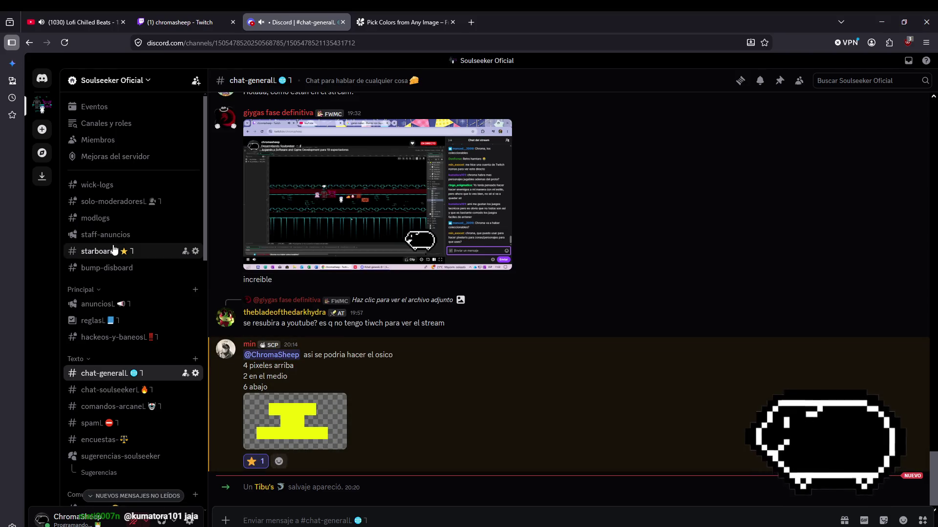
pyautogui.click(176, 252)
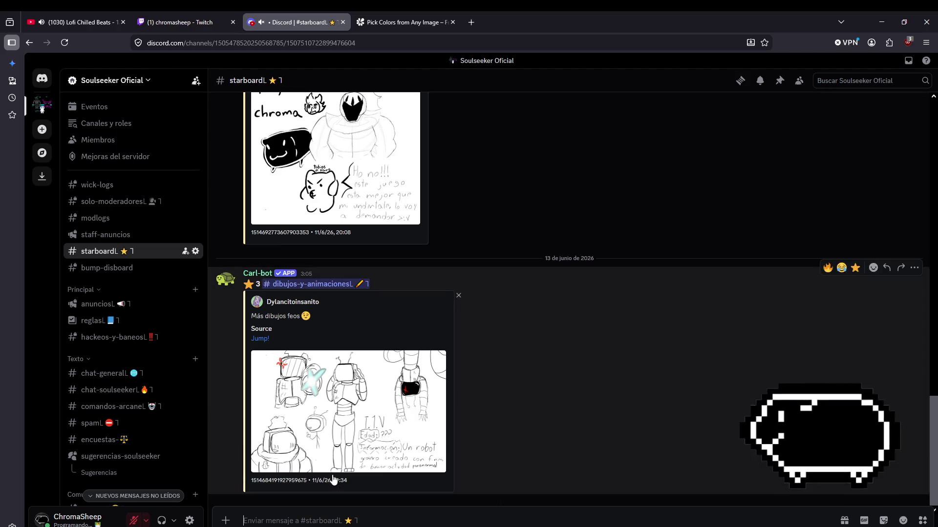
# - Scroll the starboard and enlarge the muscular figure drawing twice, closing it each time
pyautogui.scroll(15, 587, 330)
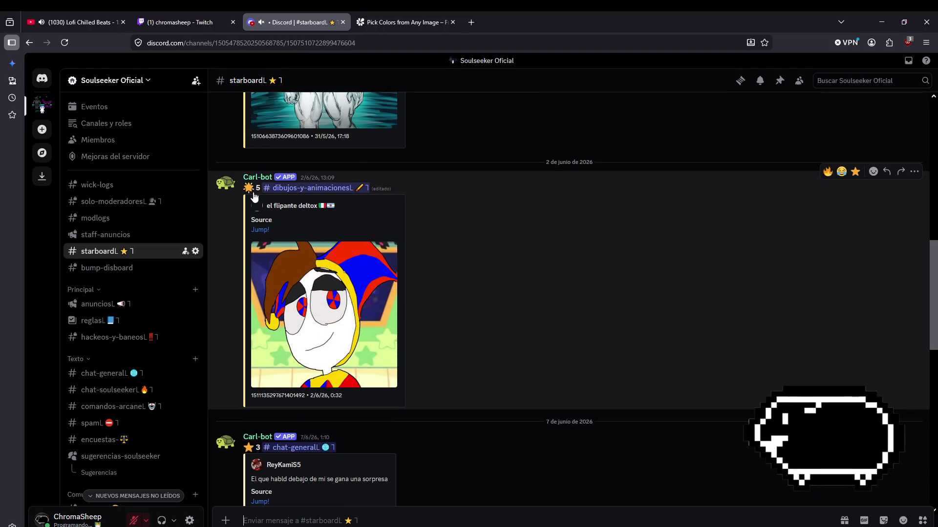
pyautogui.scroll(5, 317, 303)
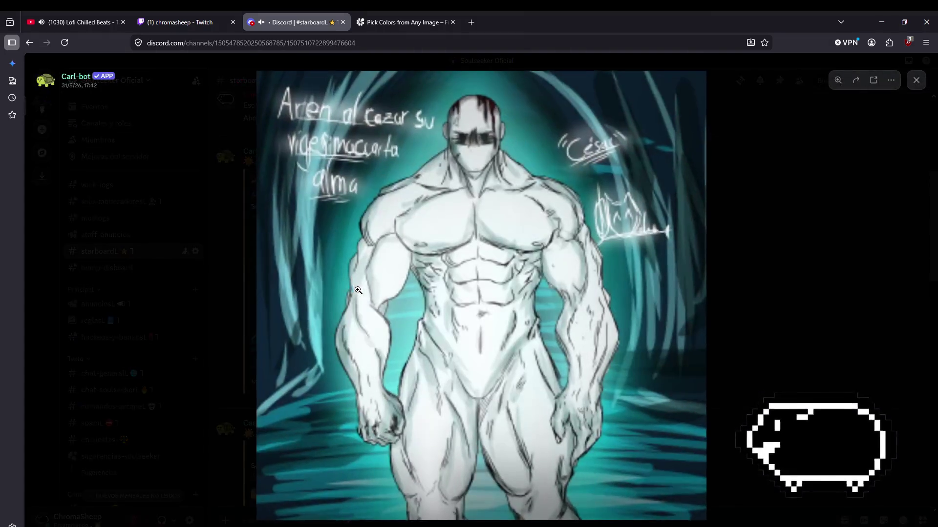
pyautogui.click(329, 281)
pyautogui.click(932, 292)
pyautogui.scroll(3, 488, 362)
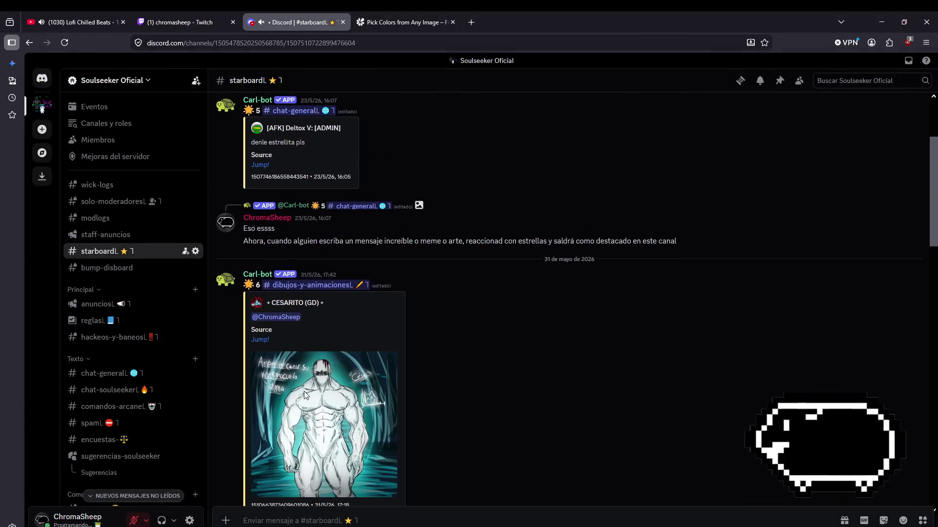
pyautogui.scroll(-2, 342, 371)
pyautogui.click(338, 364)
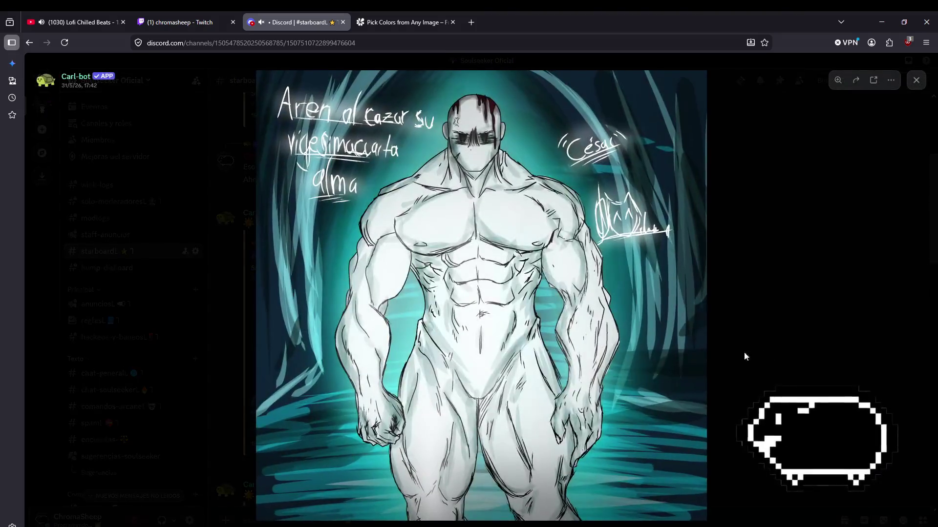
pyautogui.click(813, 359)
# - Scroll through more starboard posts and return to chat-general
pyautogui.scroll(3, 418, 368)
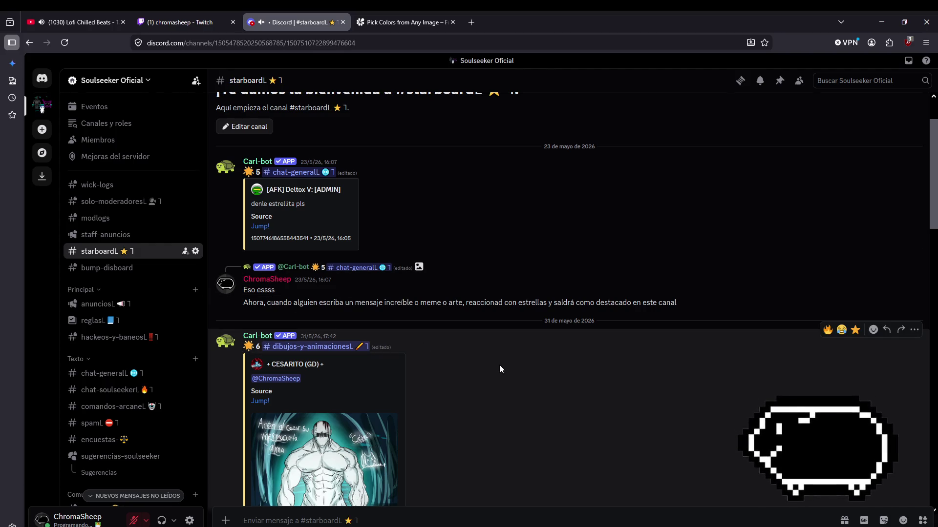
pyautogui.scroll(2, 453, 334)
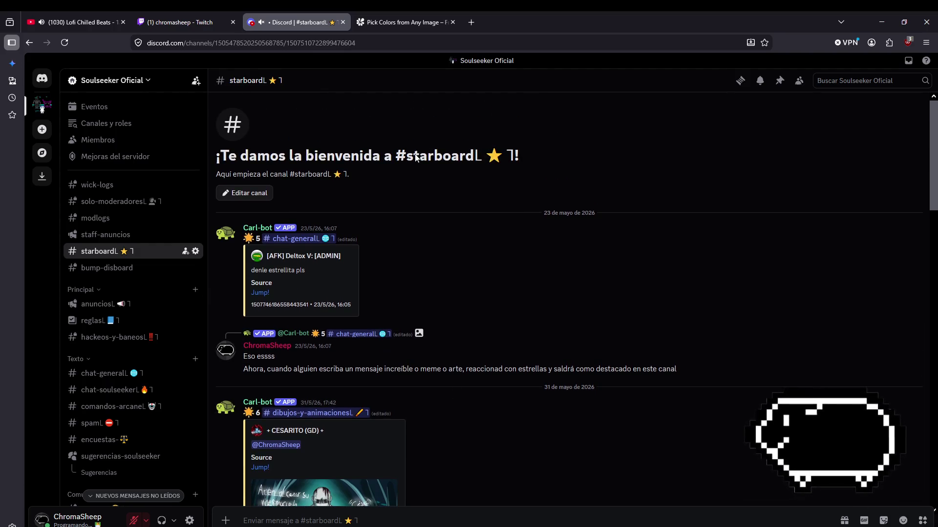
pyautogui.scroll(-5, 518, 393)
pyautogui.scroll(-10, 605, 301)
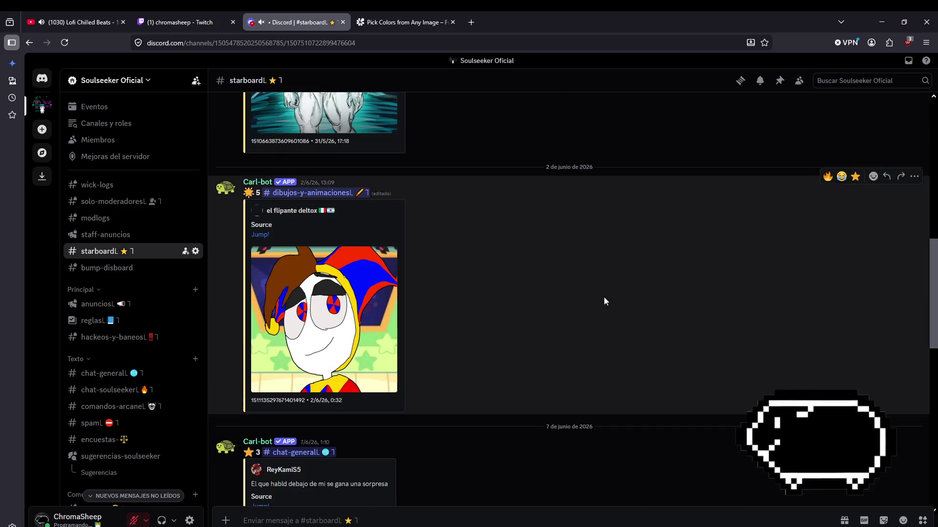
pyautogui.scroll(-3, 610, 303)
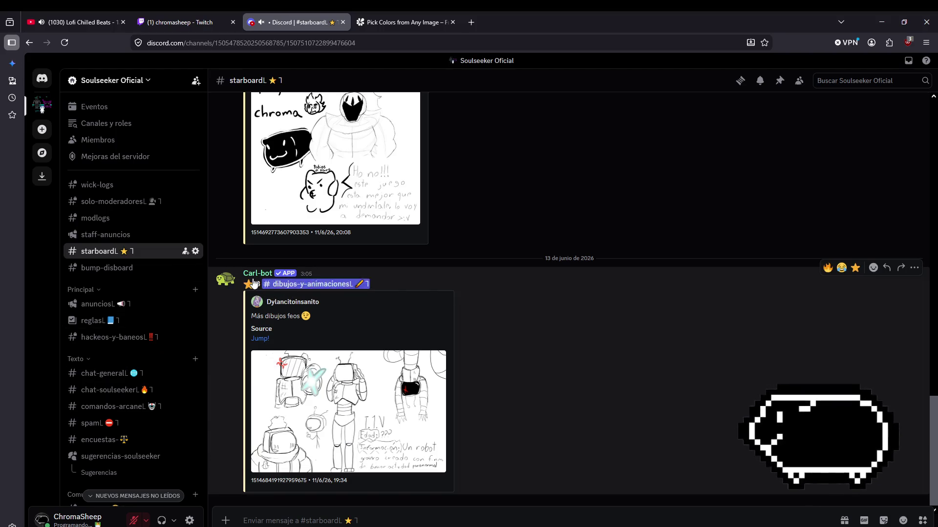
pyautogui.click(104, 373)
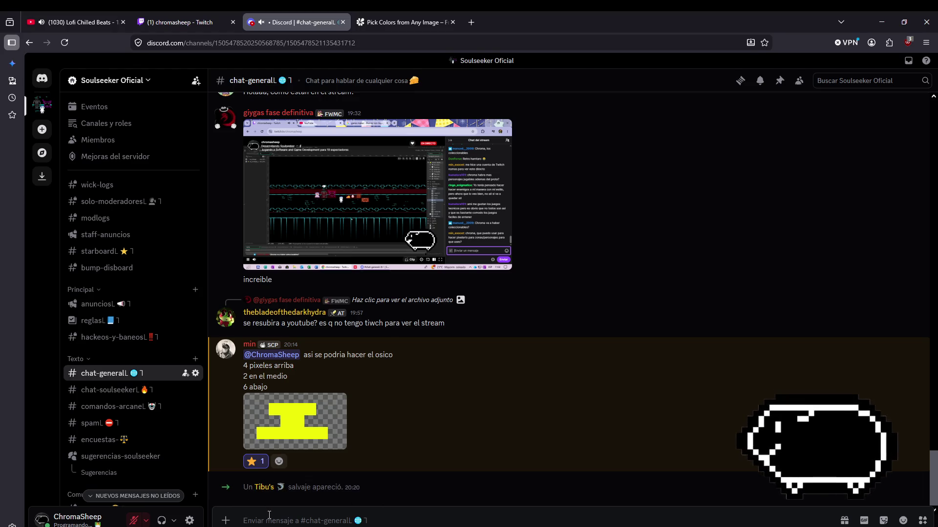
# - Send 'Qué tal?' mentioning the new member, followed by 👋 and 🔥 emojis
pyautogui.write('@')
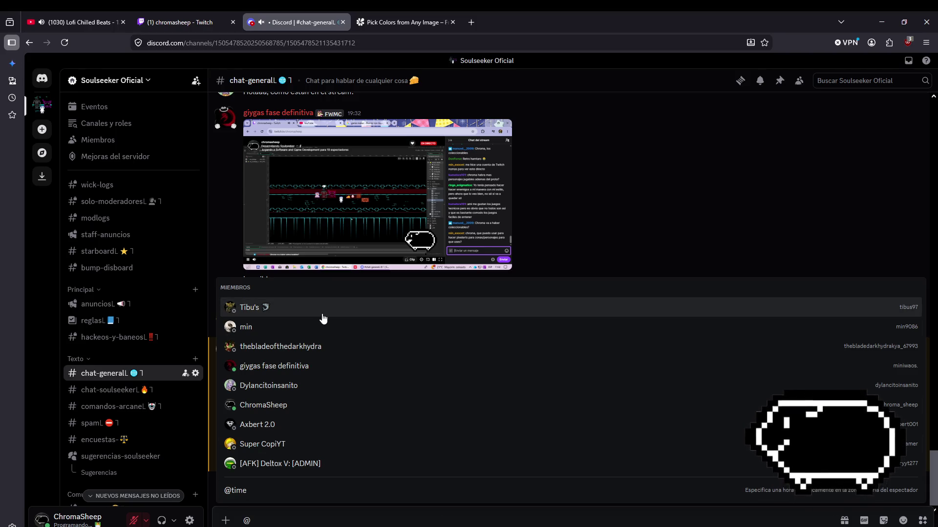
pyautogui.click(322, 314)
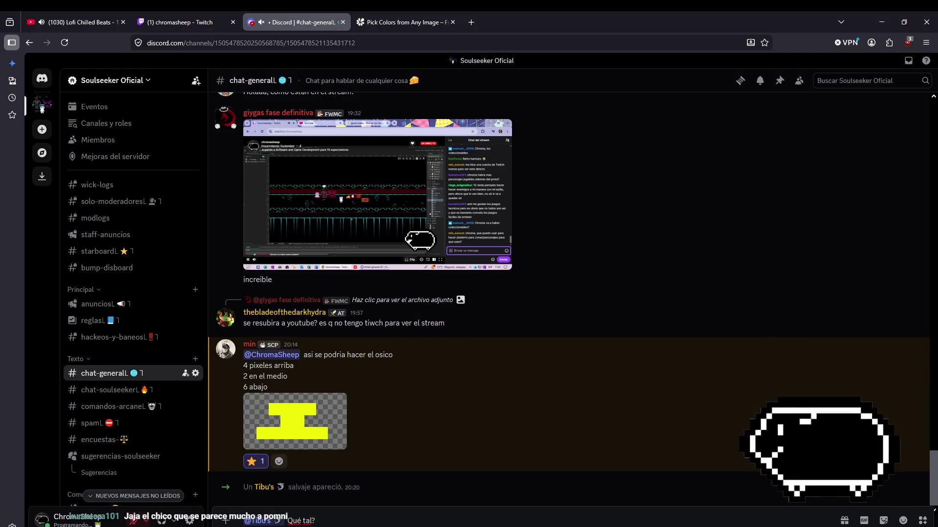
pyautogui.click(902, 521)
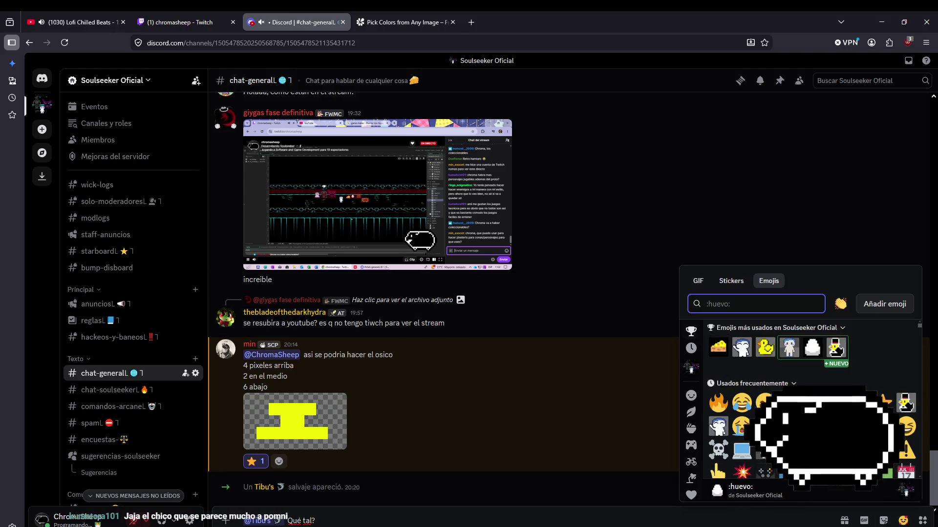
pyautogui.click(787, 424)
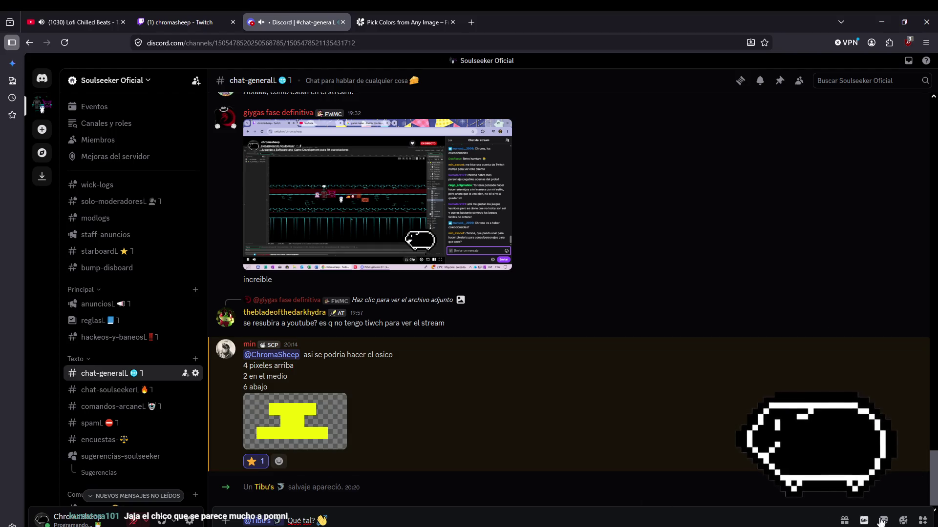
pyautogui.click(902, 521)
pyautogui.click(719, 404)
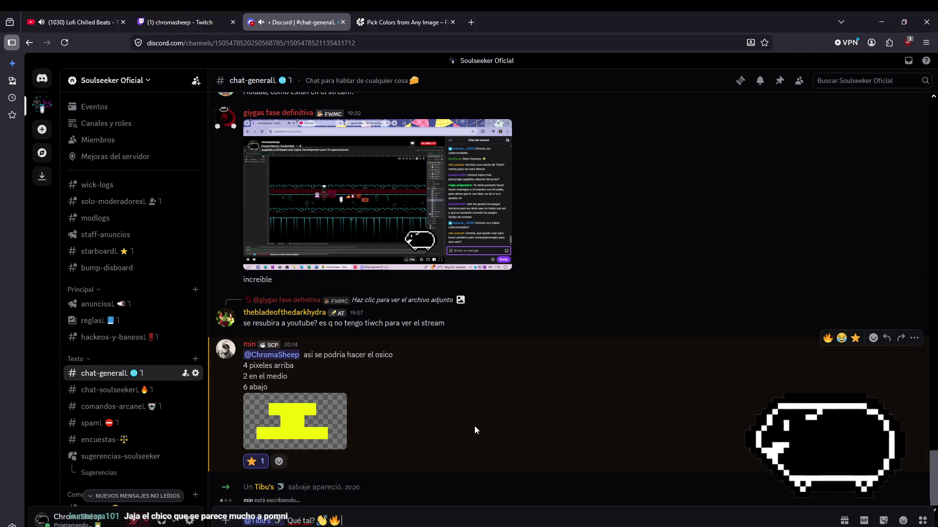
pyautogui.press('Return')
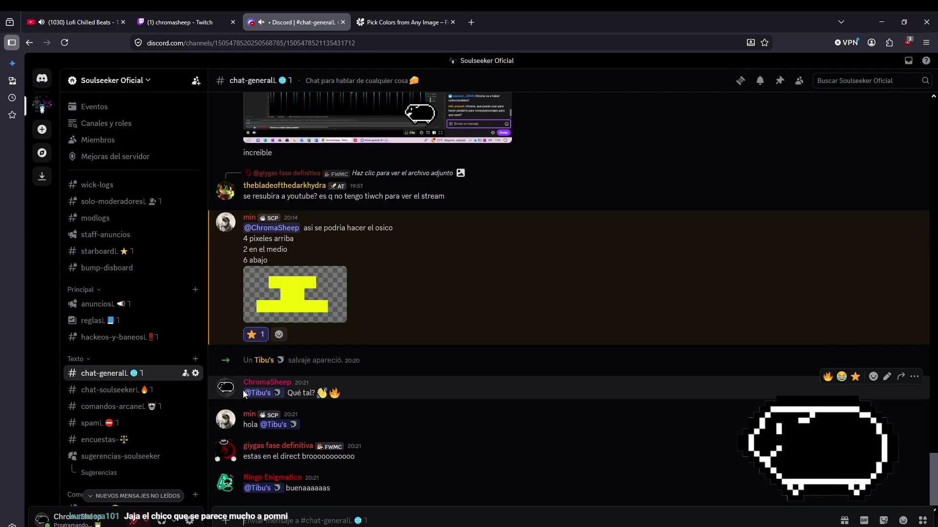
pyautogui.moveTo(147, 390)
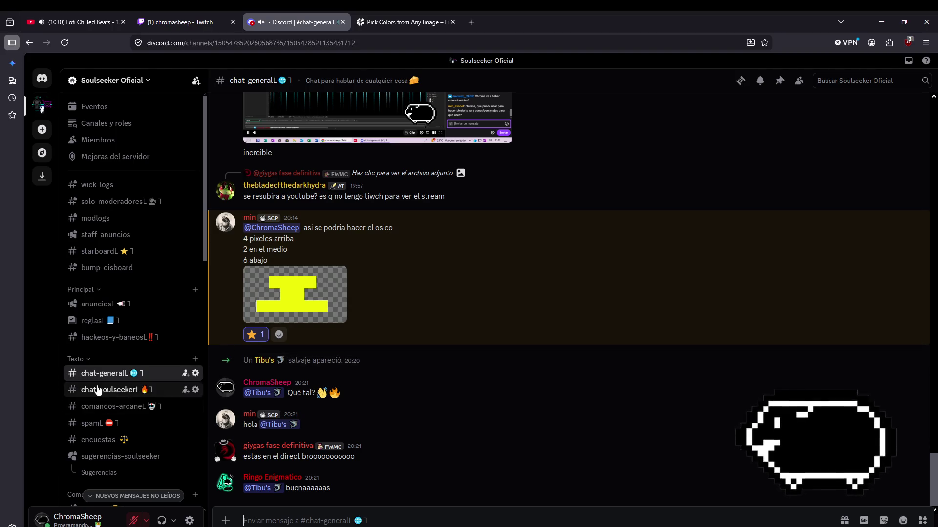
pyautogui.scroll(-3, 110, 406)
# - Open dibujos-y-animaciones, view the OC character sheet full size, then scroll the replies
pyautogui.click(122, 402)
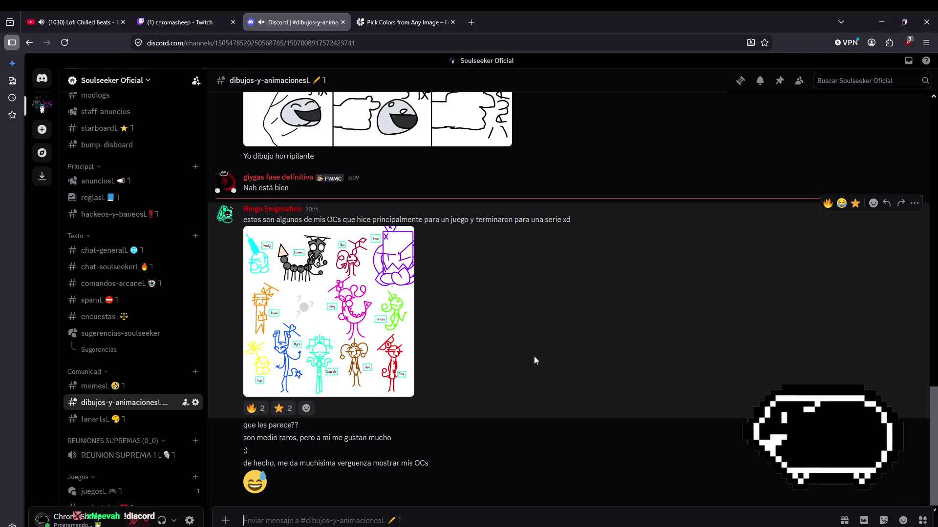
pyautogui.click(308, 365)
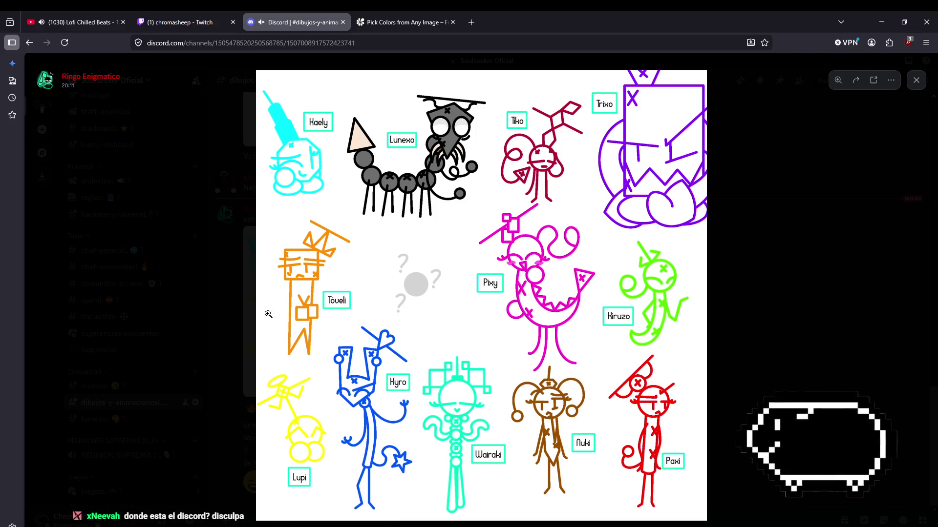
pyautogui.click(779, 364)
pyautogui.scroll(5, 542, 432)
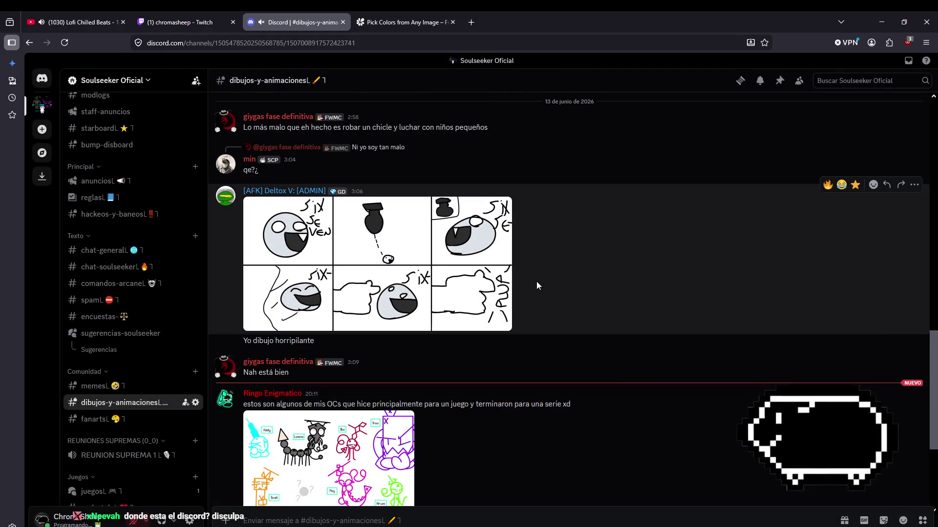
pyautogui.scroll(-3, 464, 311)
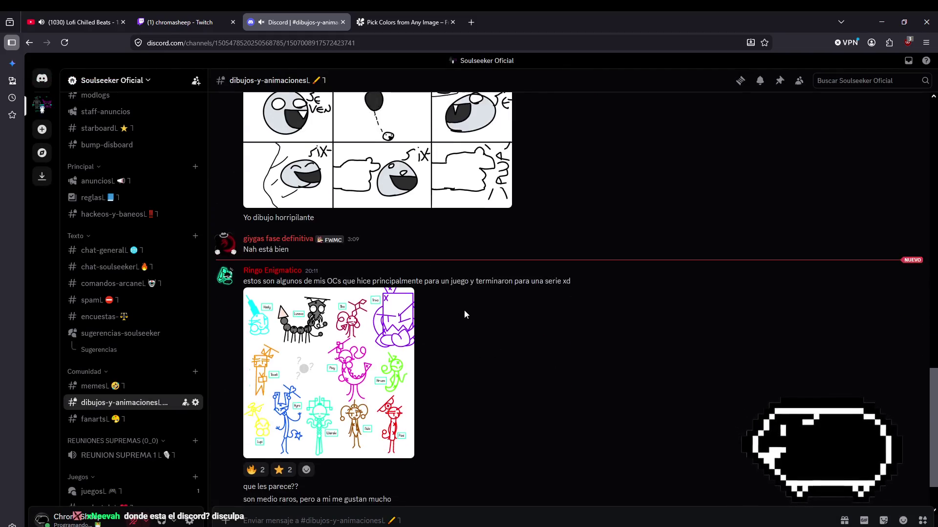
pyautogui.scroll(-2, 464, 315)
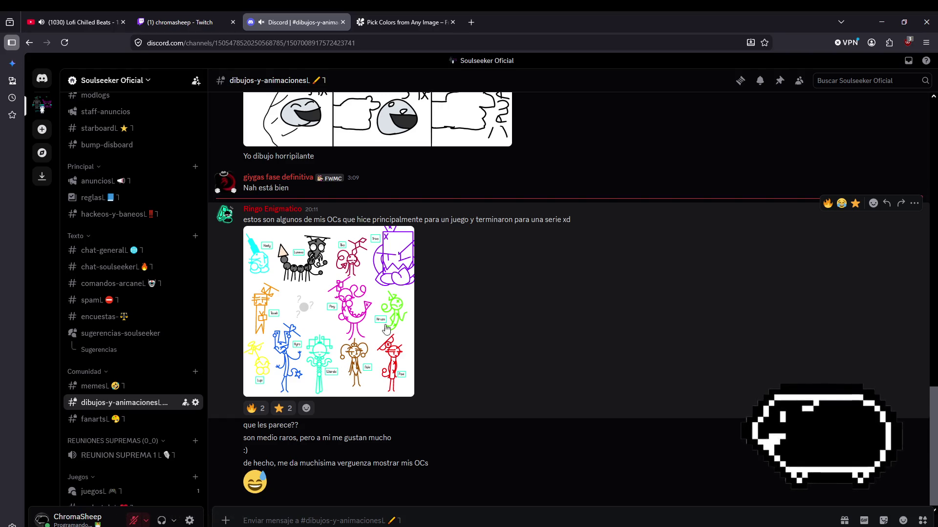
# - Add ⭐ and 🔥 reactions to the OC drawings post, bringing each count to 3
pyautogui.click(315, 321)
pyautogui.click(228, 270)
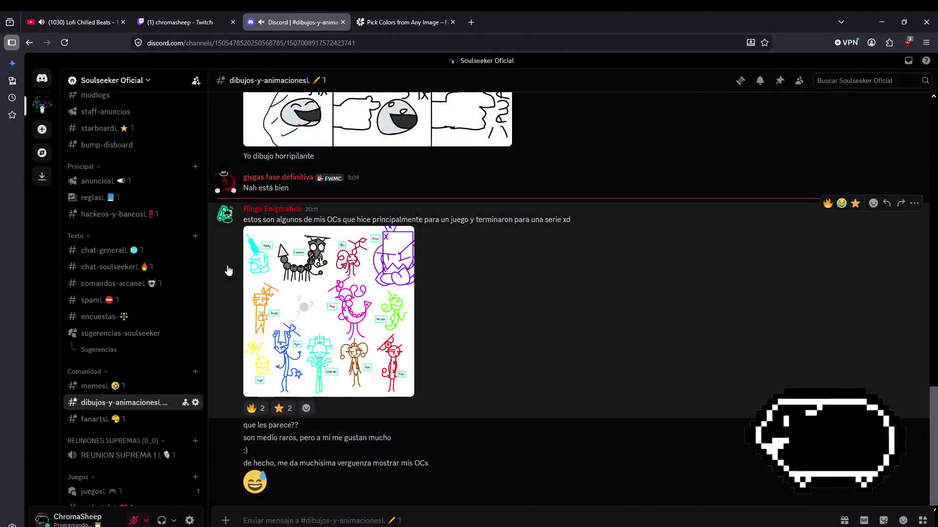
pyautogui.click(278, 409)
pyautogui.click(251, 408)
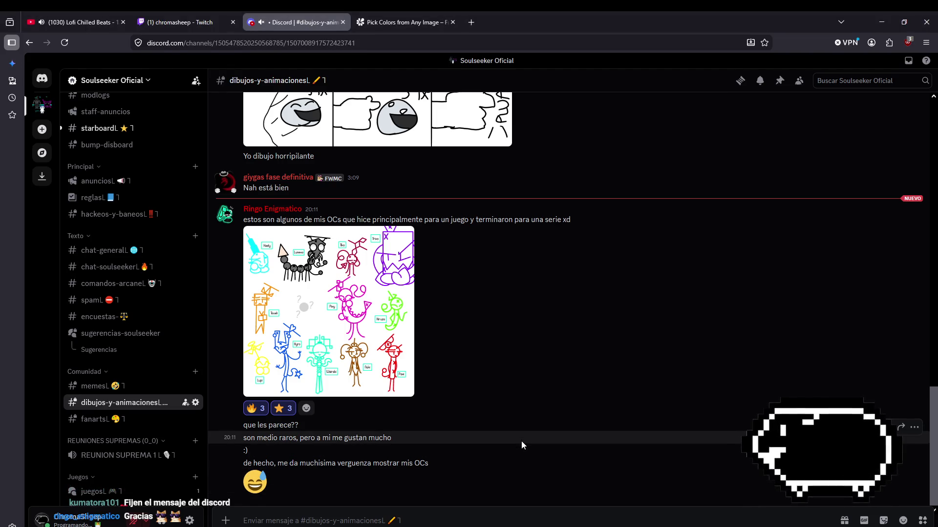
pyautogui.scroll(-5, 98, 424)
# - Browse starboard, memes and chat-general, then open the Sugerencias thread in sugerencias-soulseeker
pyautogui.scroll(7, 117, 420)
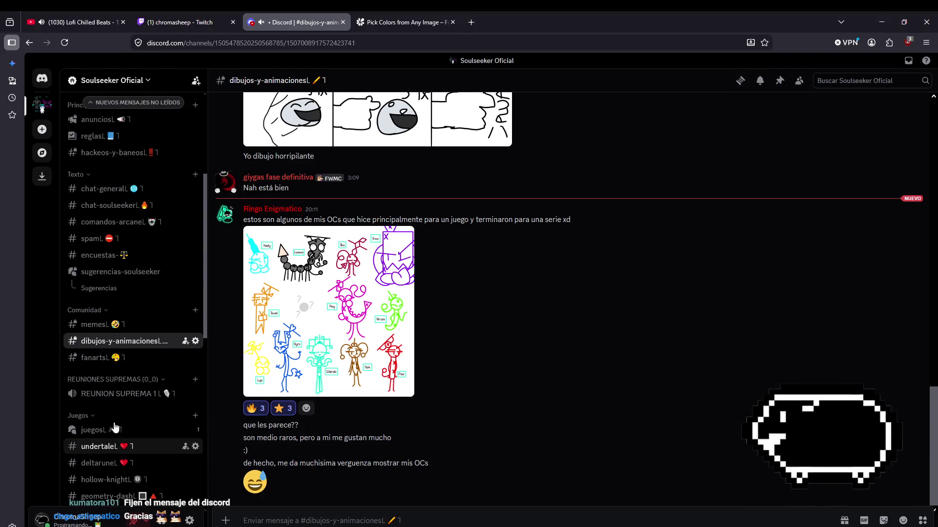
pyautogui.click(93, 251)
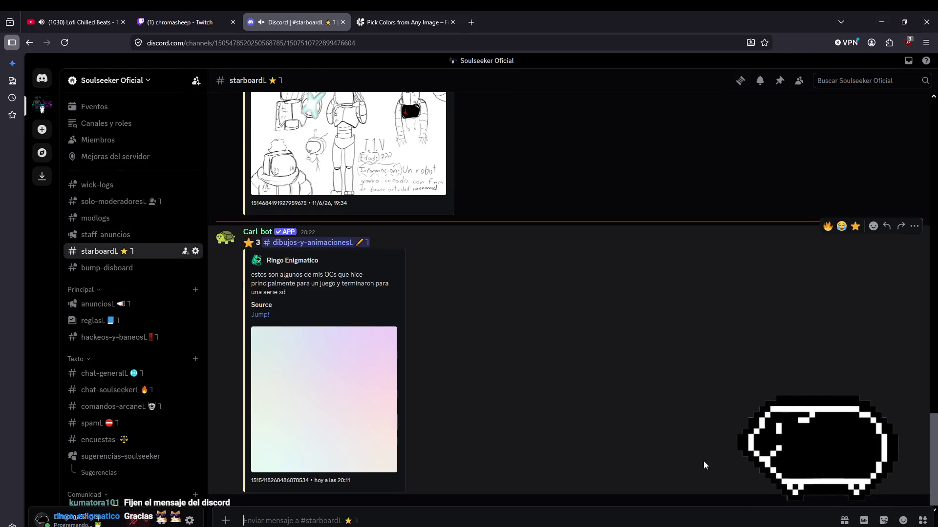
pyautogui.scroll(-2, 152, 389)
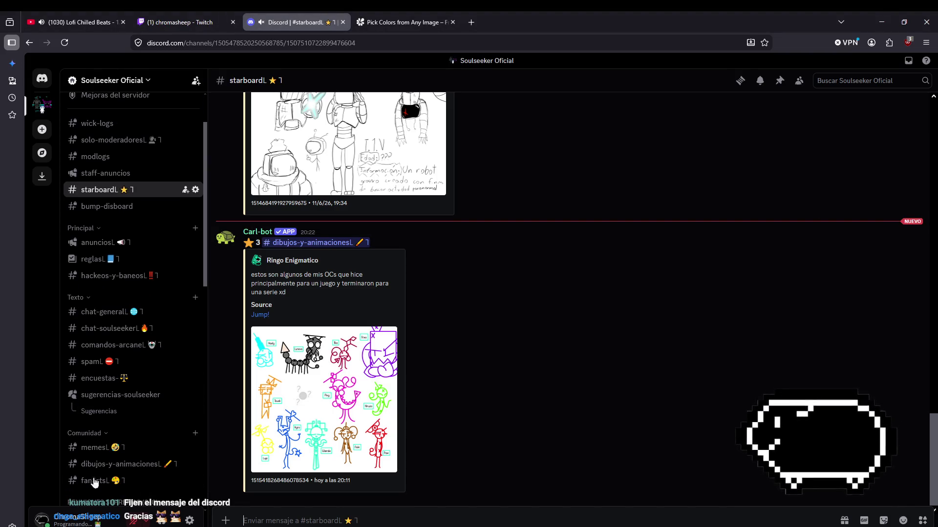
pyautogui.scroll(-3, 112, 332)
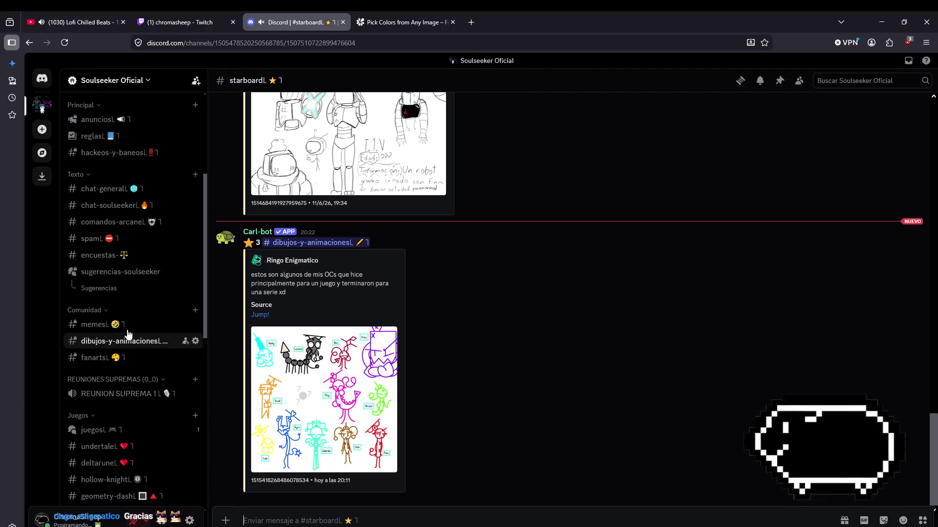
pyautogui.click(122, 325)
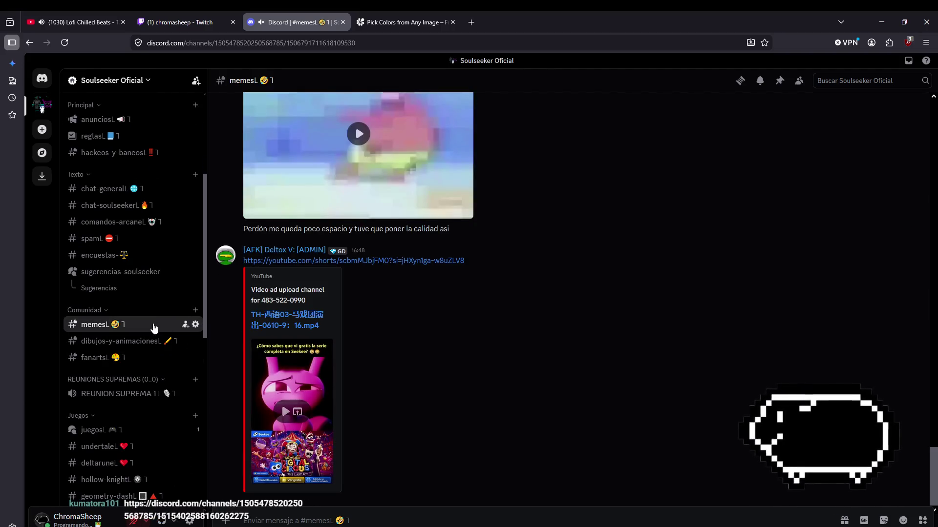
pyautogui.scroll(3, 496, 325)
pyautogui.scroll(3, 92, 291)
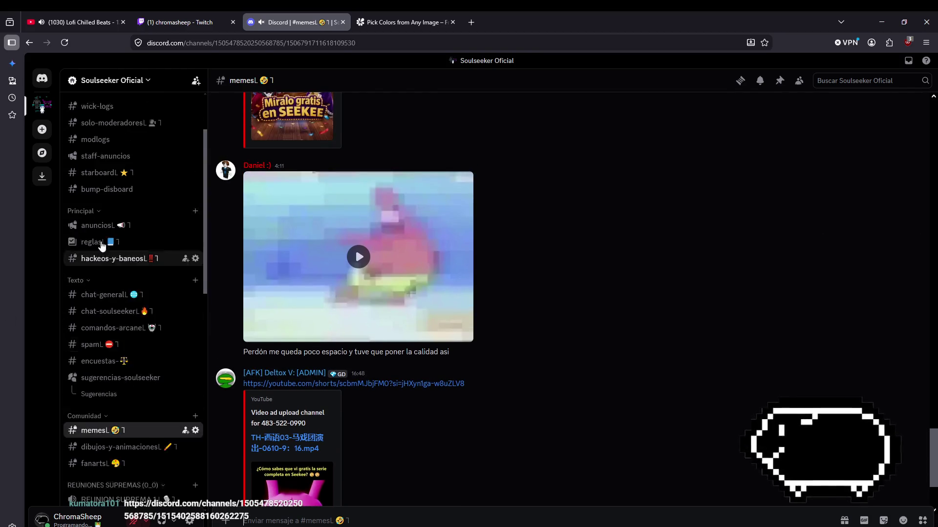
pyautogui.click(105, 312)
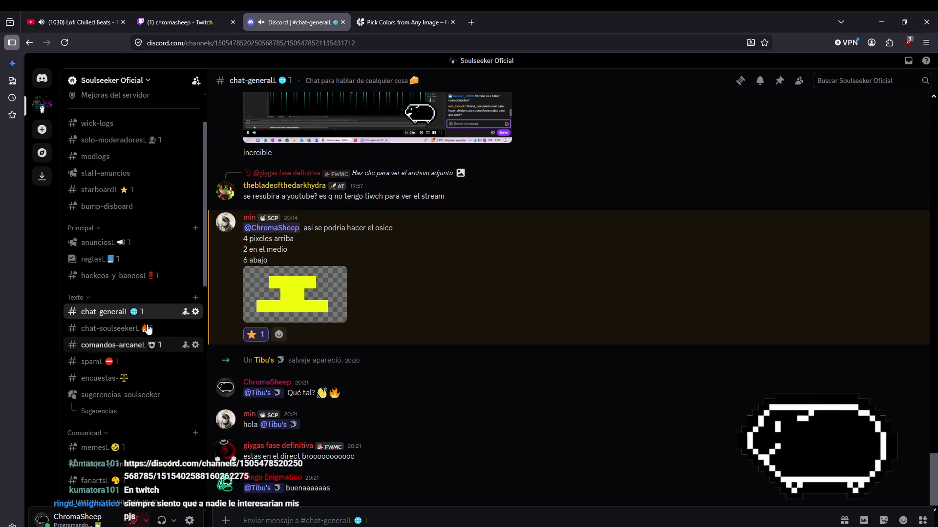
pyautogui.scroll(-5, 156, 481)
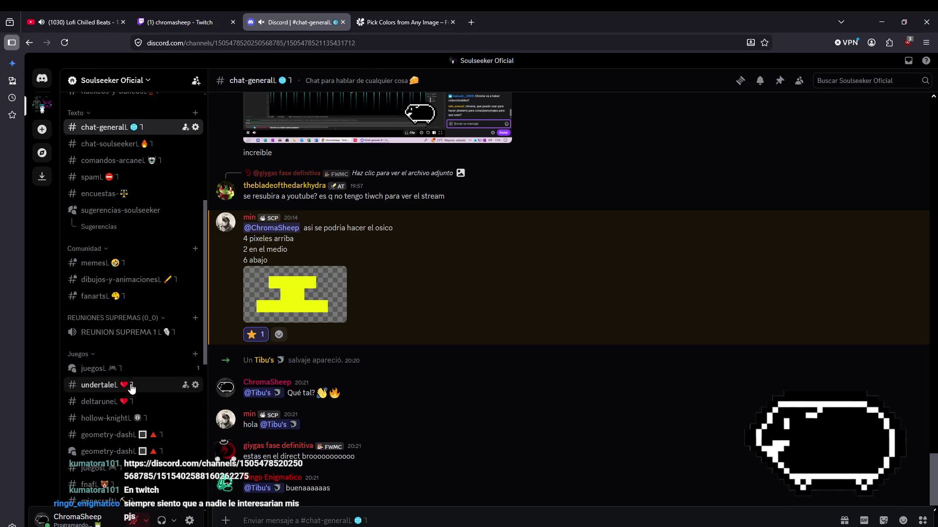
pyautogui.scroll(3, 138, 361)
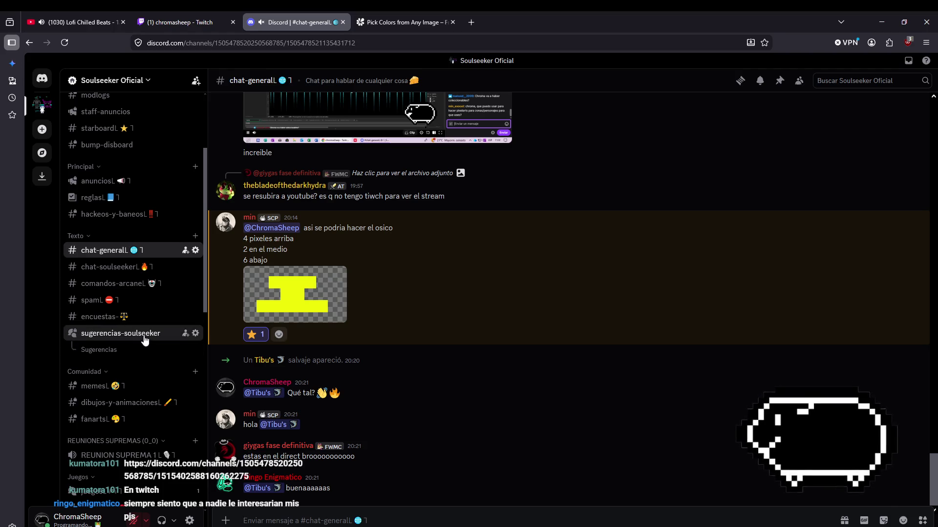
pyautogui.click(142, 334)
pyautogui.click(302, 235)
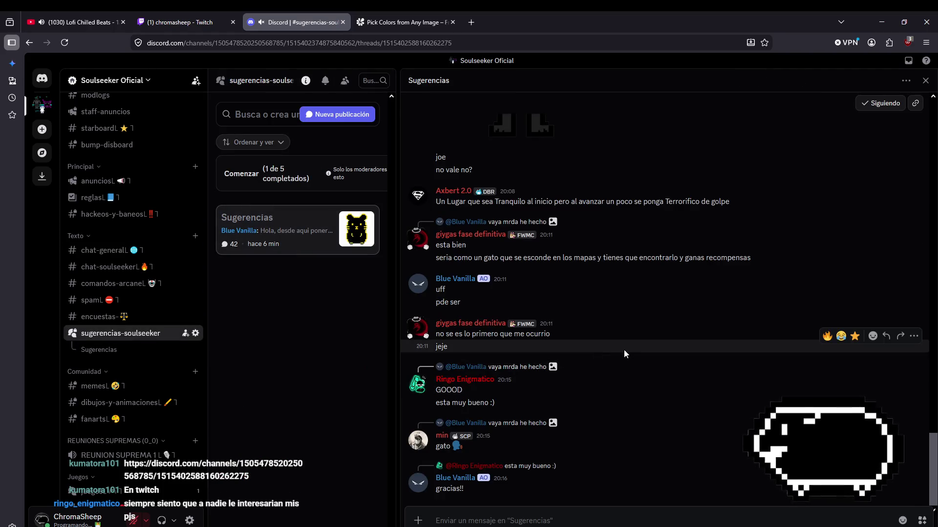
# - Scroll up the Sugerencias thread and enlarge the green horned, tailed creature drawing
pyautogui.scroll(10, 635, 462)
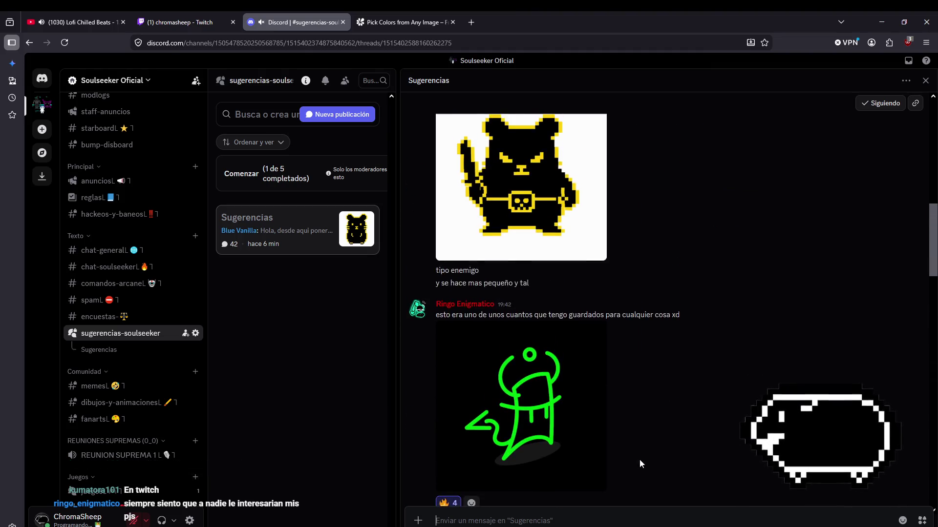
pyautogui.click(544, 397)
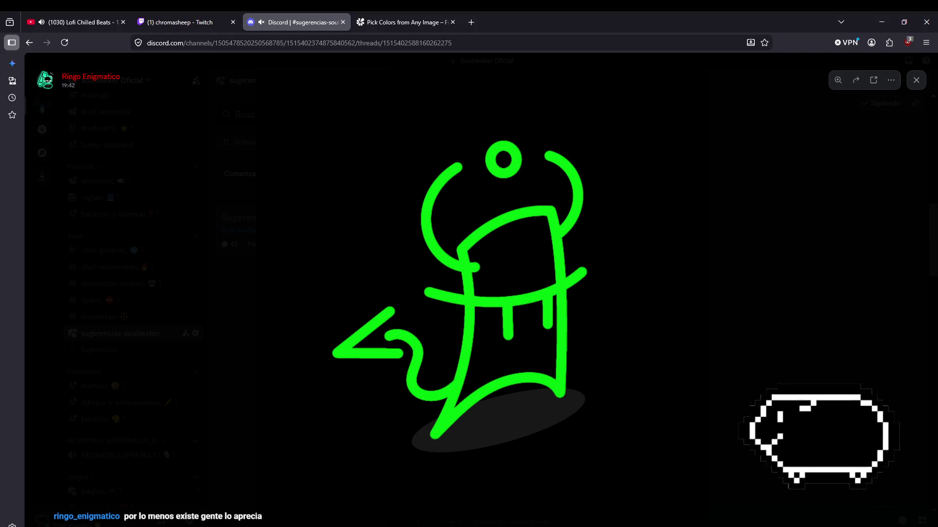
# - Open the discord.com link from the Twitch stream chat in a new tab
pyautogui.click(181, 21)
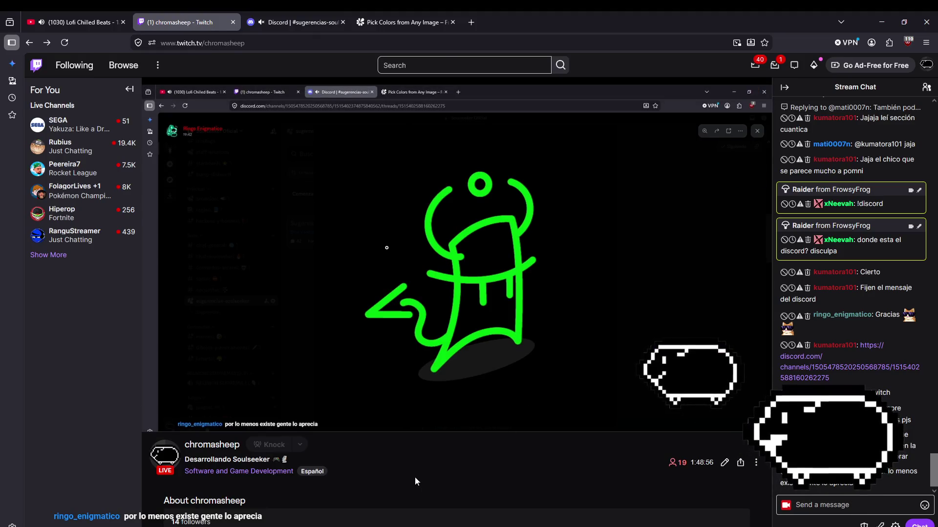
pyautogui.click(803, 359)
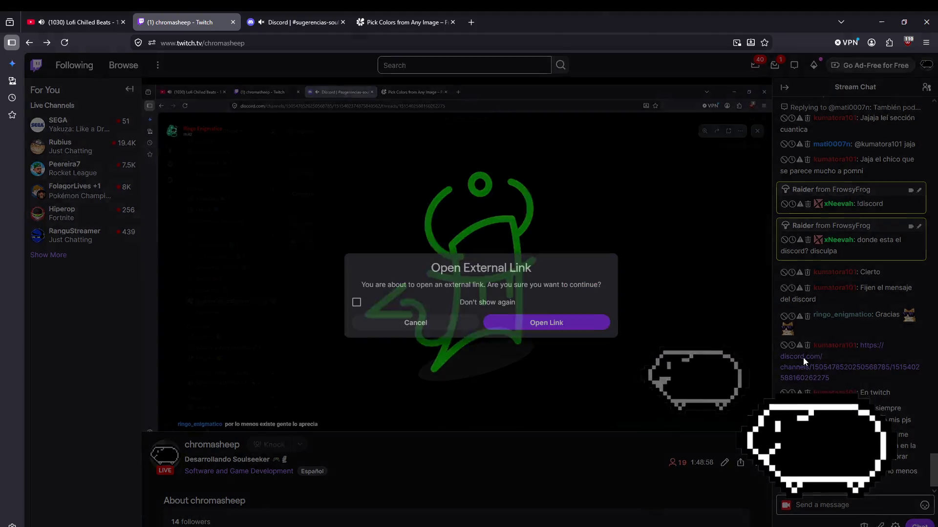
pyautogui.click(583, 327)
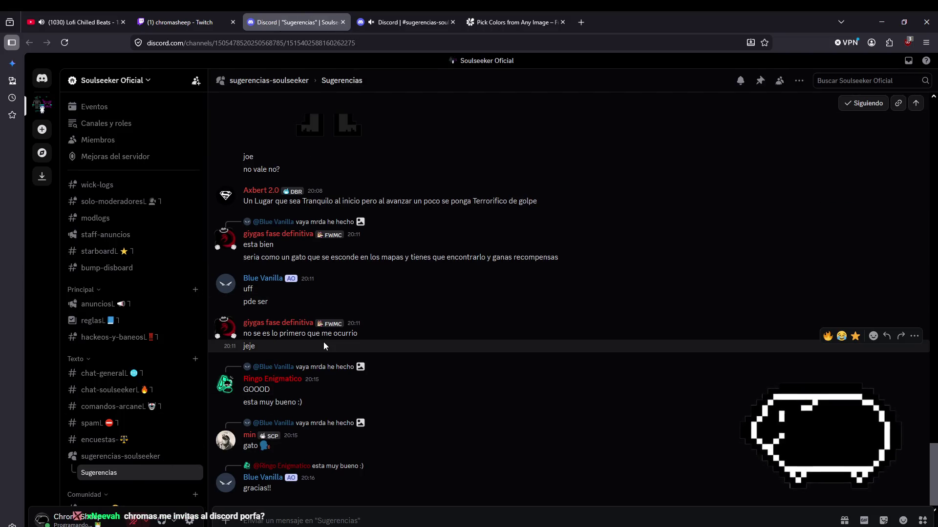
# - Close the duplicate Sugerencias tab to get back to the full-size green drawing
pyautogui.click(343, 22)
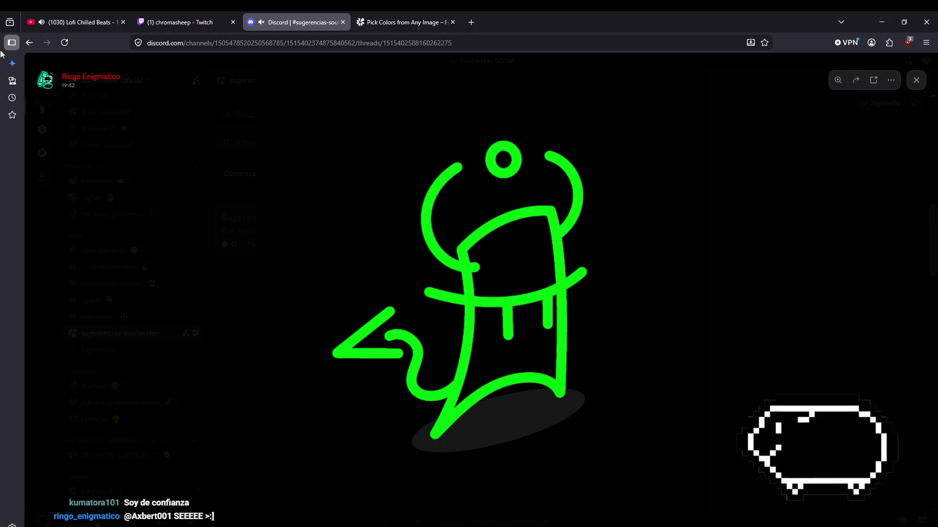
pyautogui.click(778, 274)
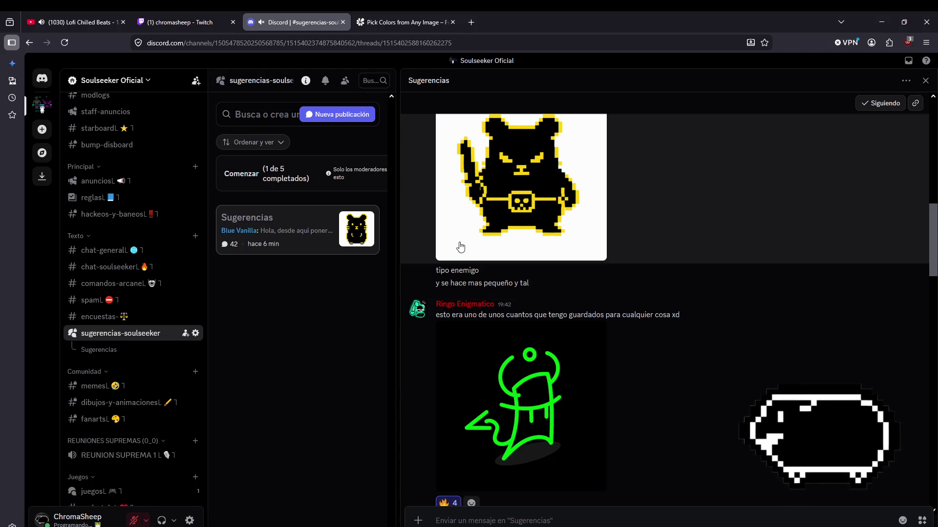
pyautogui.scroll(-12, 757, 322)
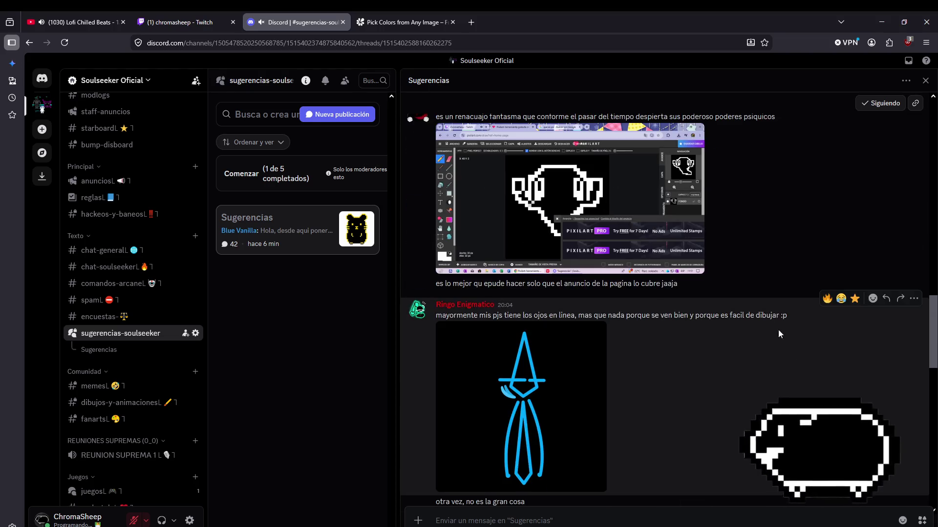
pyautogui.scroll(-5, 777, 328)
pyautogui.scroll(-6, 684, 342)
pyautogui.scroll(-4, 596, 297)
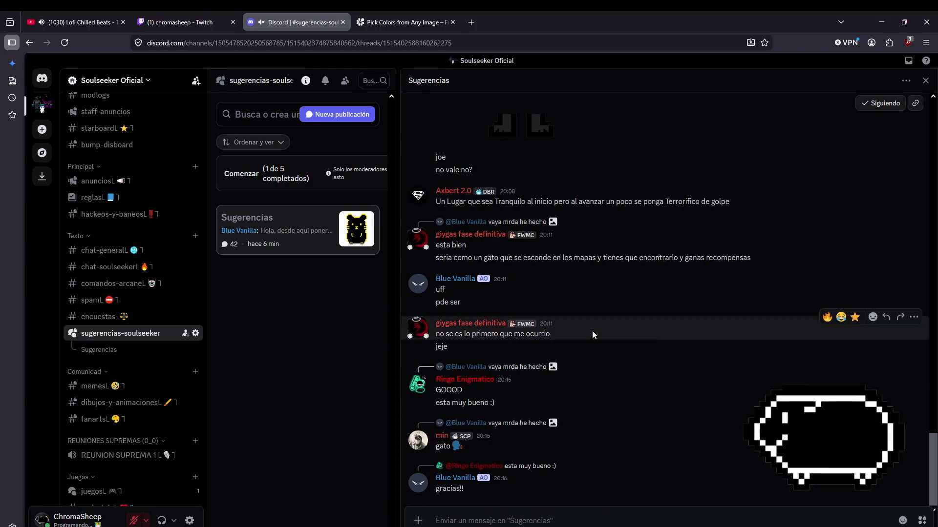
pyautogui.scroll(15, 724, 435)
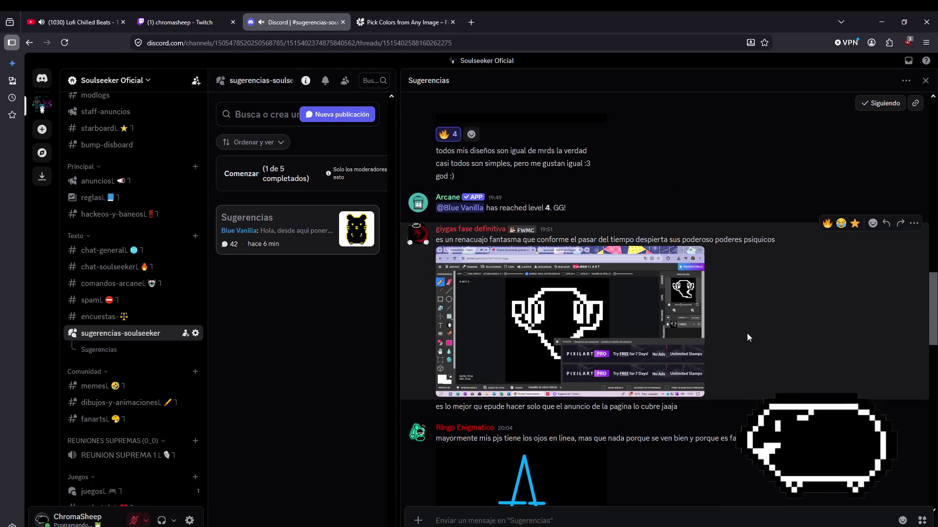
pyautogui.scroll(8, 729, 428)
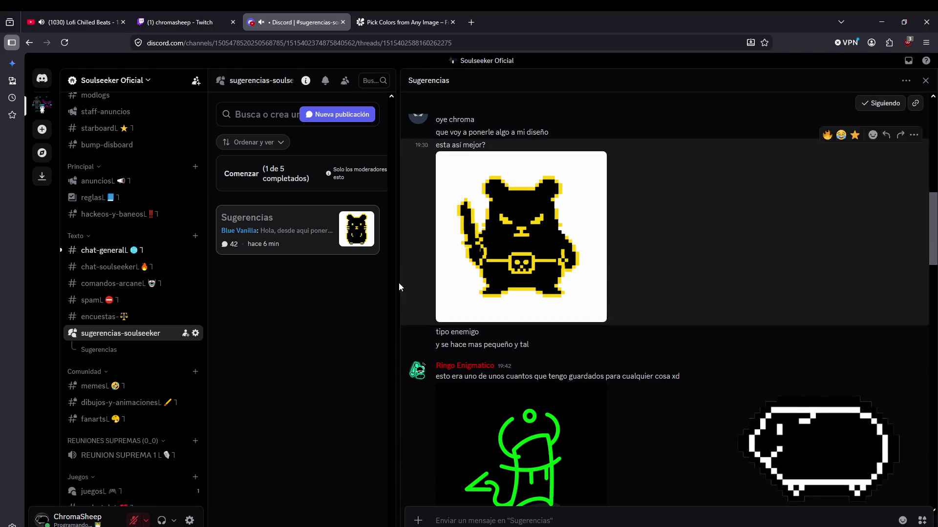
pyautogui.scroll(3, 759, 250)
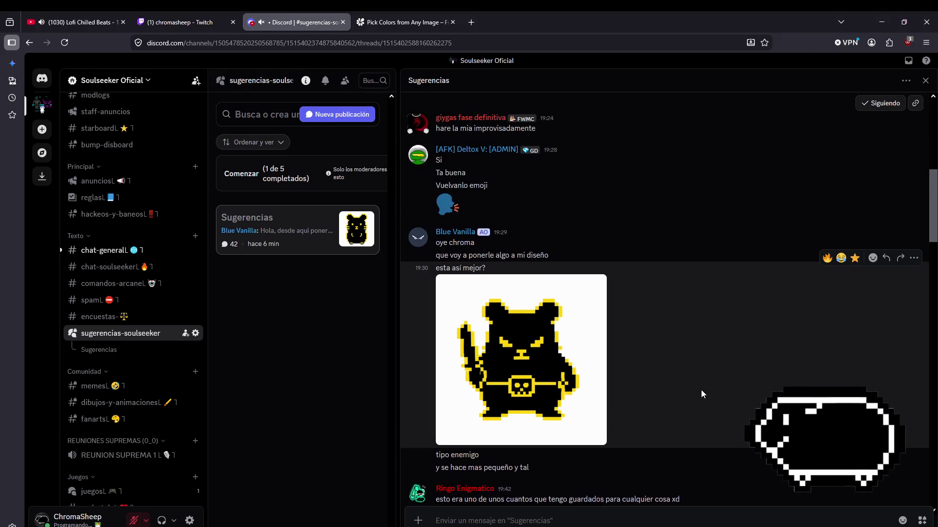
pyautogui.scroll(-2, 701, 394)
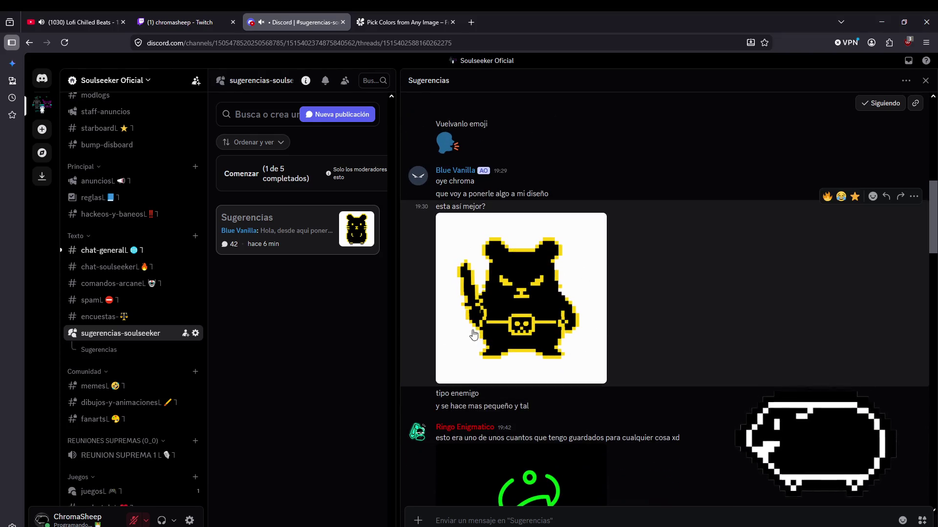
pyautogui.scroll(-3, 749, 336)
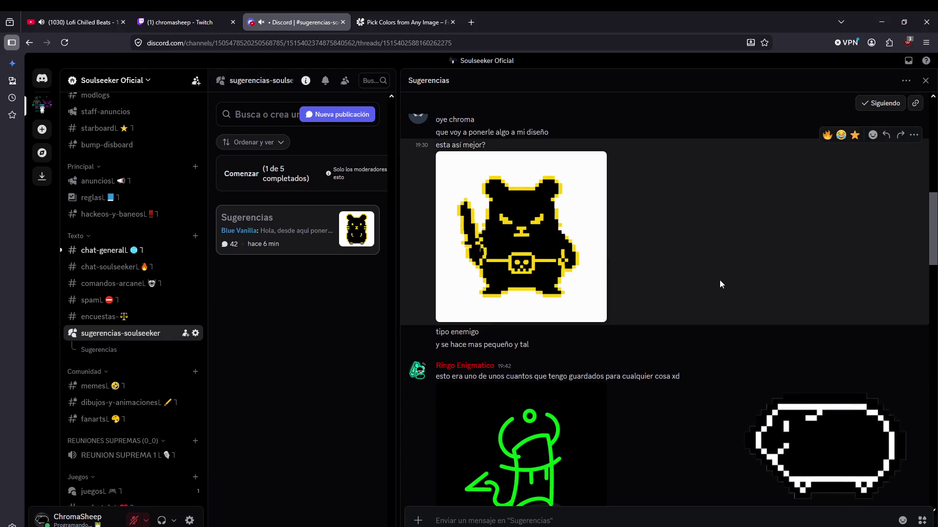
pyautogui.scroll(-3, 613, 370)
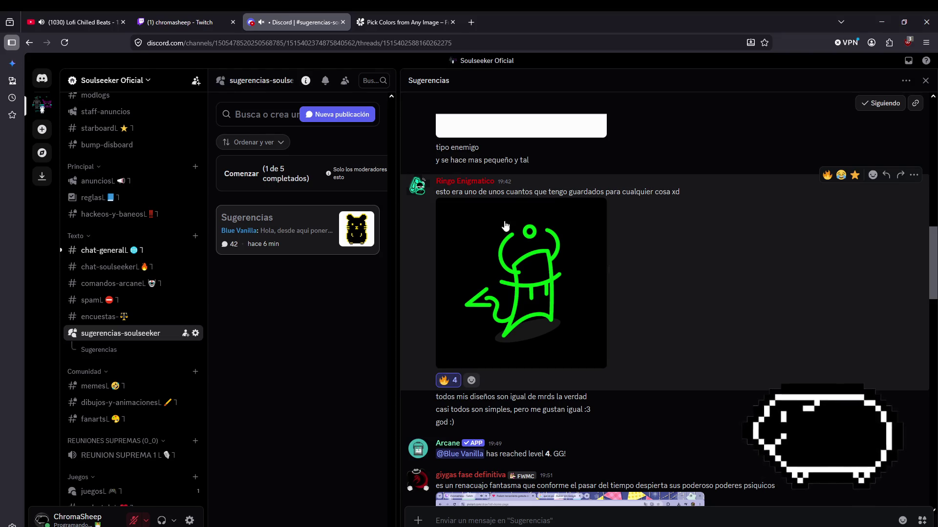
pyautogui.click(583, 342)
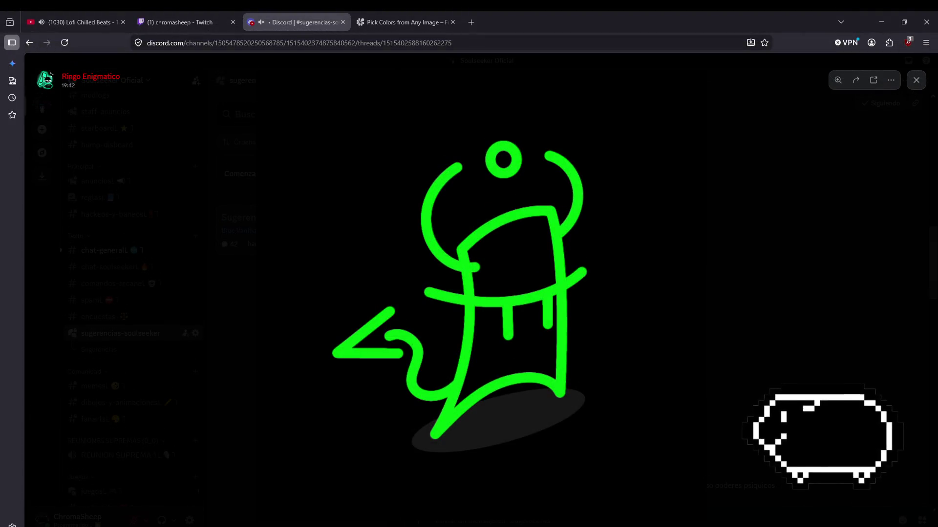
# - Flip between GameMaker and the reference drawing to compare it with the spr_criatura1 sprite
pyautogui.hotkey('alt', 'Tab')
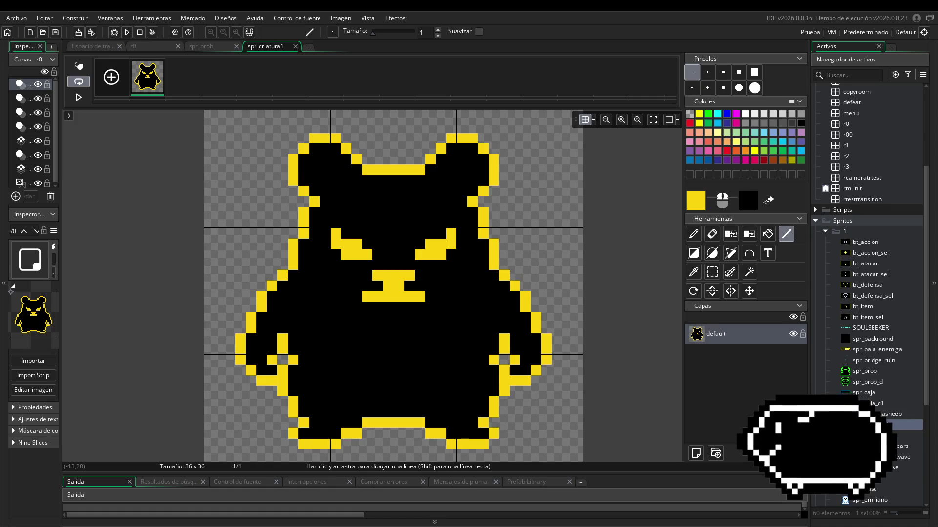
pyautogui.hotkey('alt', 'Tab')
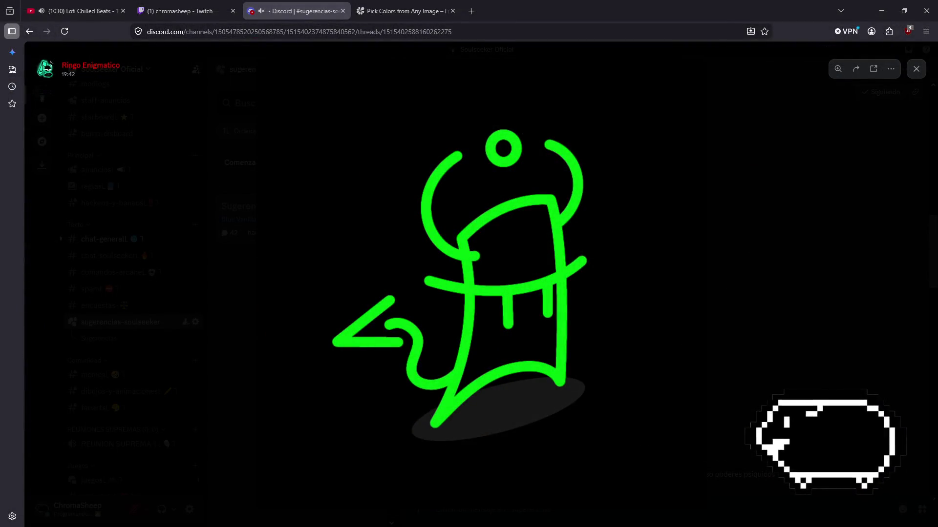
pyautogui.hotkey('alt', 'Tab')
pyautogui.hotkey('alt', 'Tab')
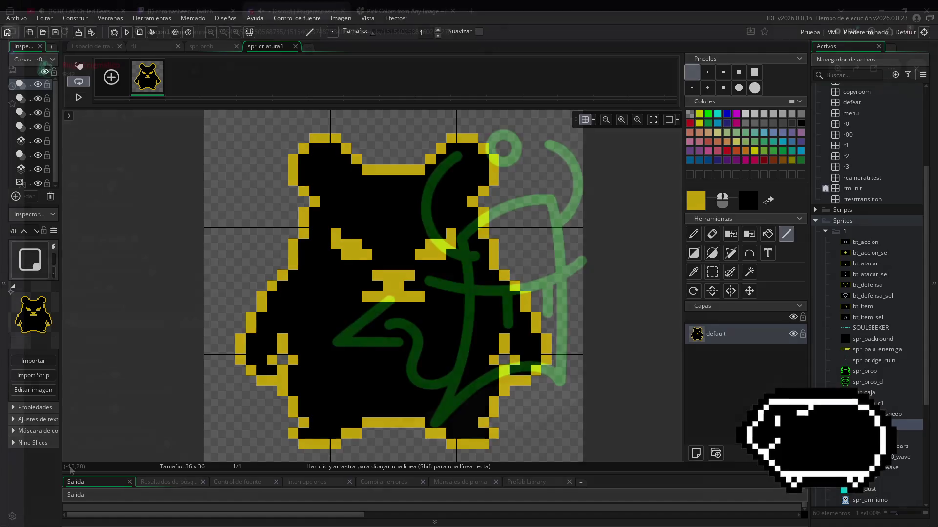
pyautogui.hotkey('alt', 'Tab')
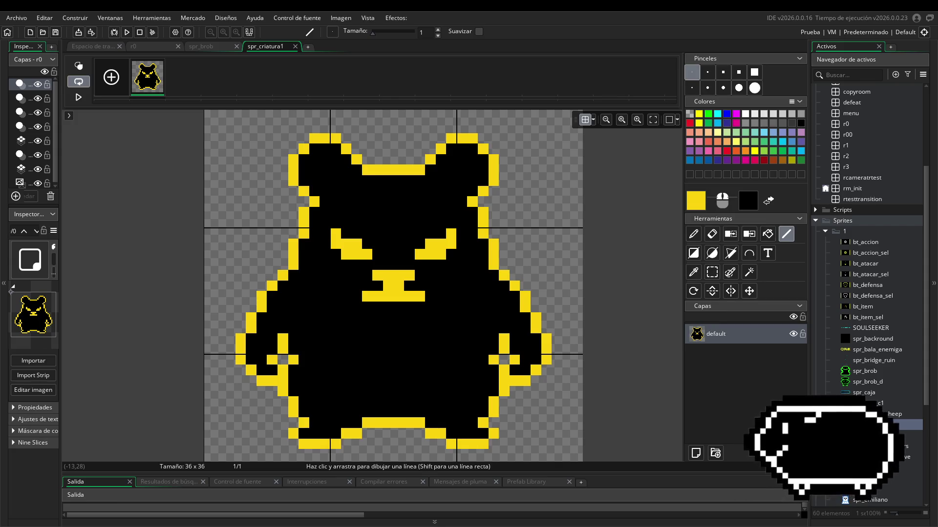
# - Add a new sprite to the Sprites folder via Crear > Sprite and type its new name
pyautogui.doubleClick(874, 424)
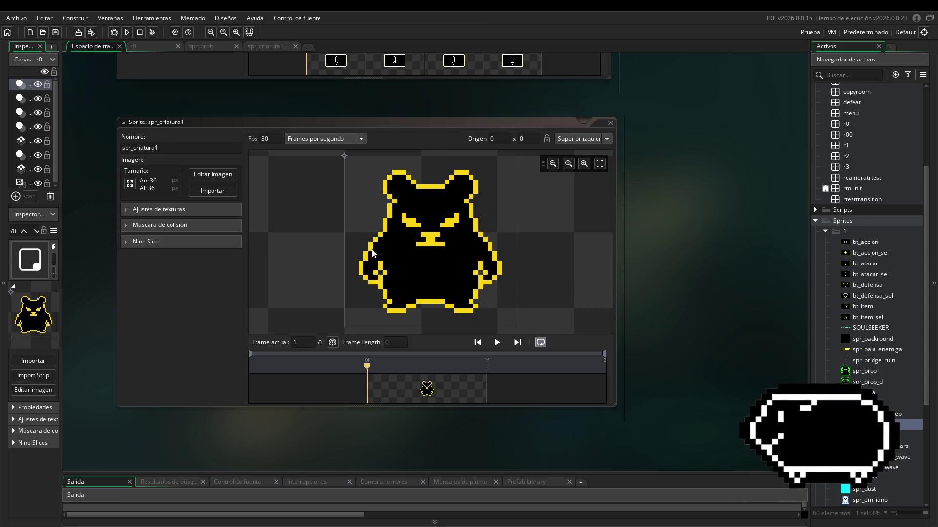
pyautogui.scroll(-1, 857, 363)
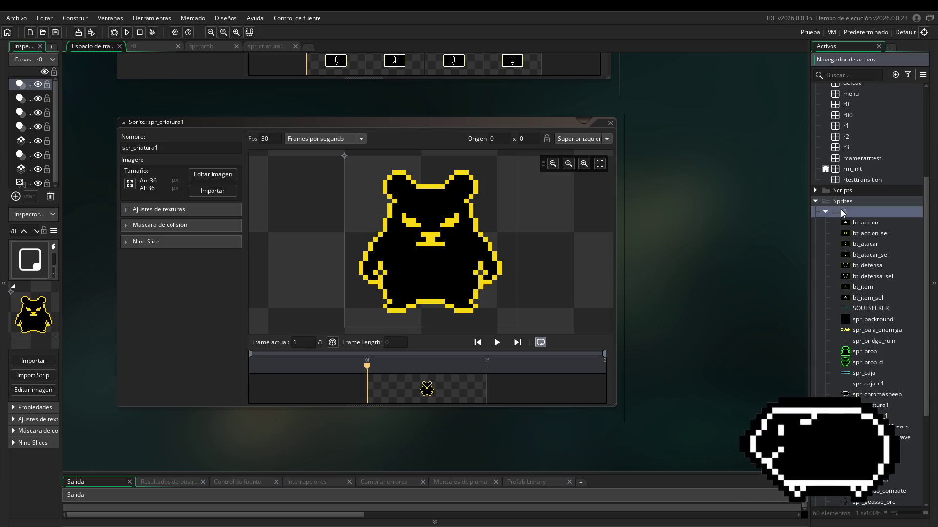
pyautogui.rightClick(840, 209)
pyautogui.moveTo(807, 215)
pyautogui.click(859, 379)
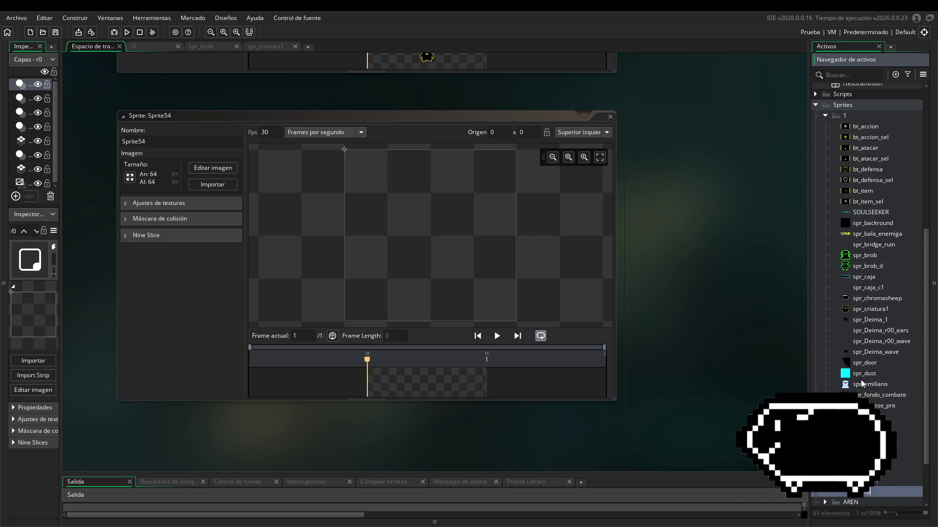
pyautogui.write('s')
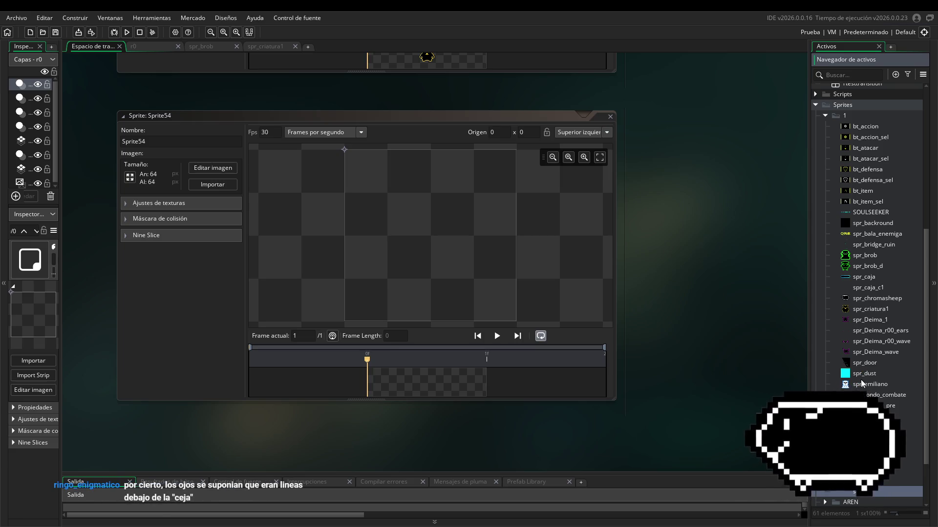
pyautogui.write('pr_ceja')
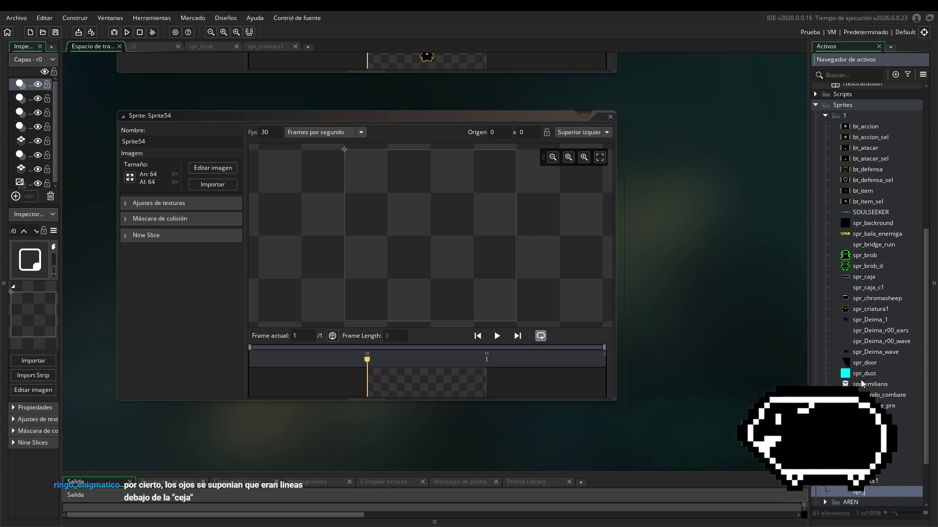
pyautogui.write('tura2')
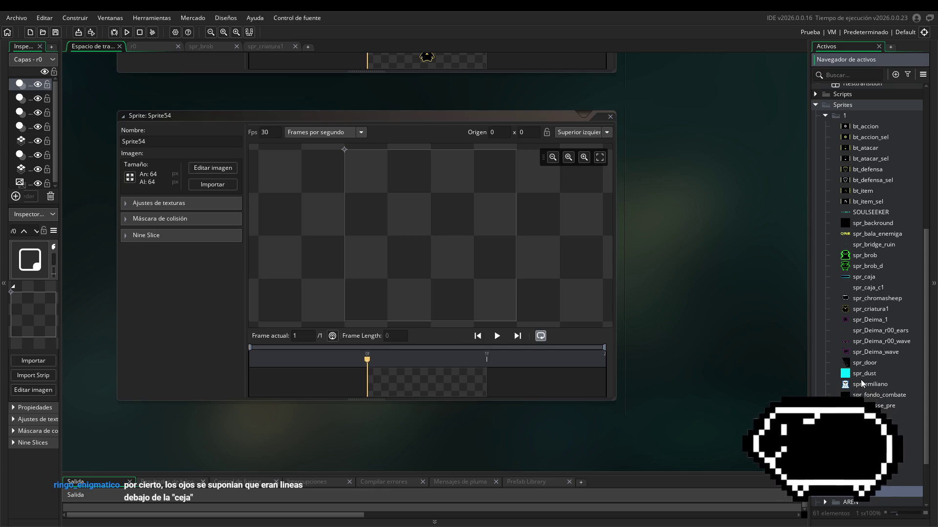
# - Name the sprite spr_criatura2, resize it to 32×32 pixels and open its image editor
pyautogui.press('Return')
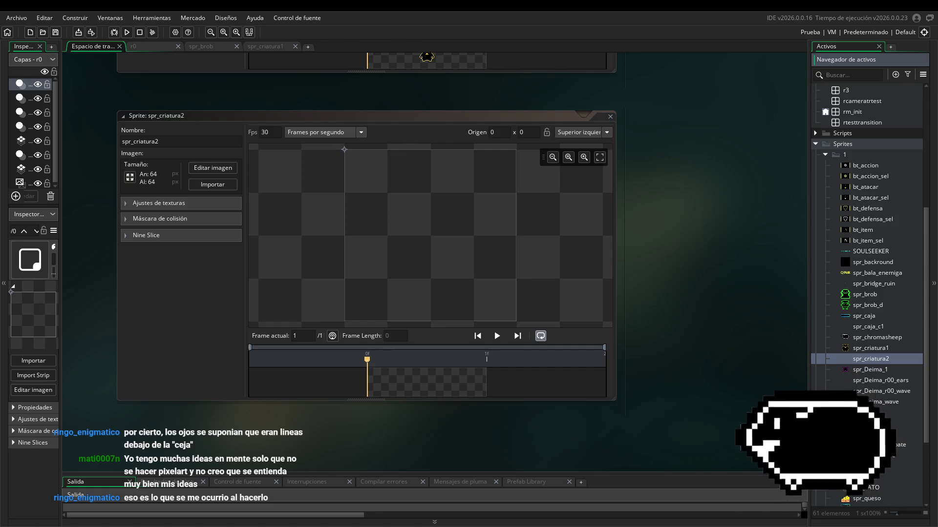
pyautogui.click(130, 178)
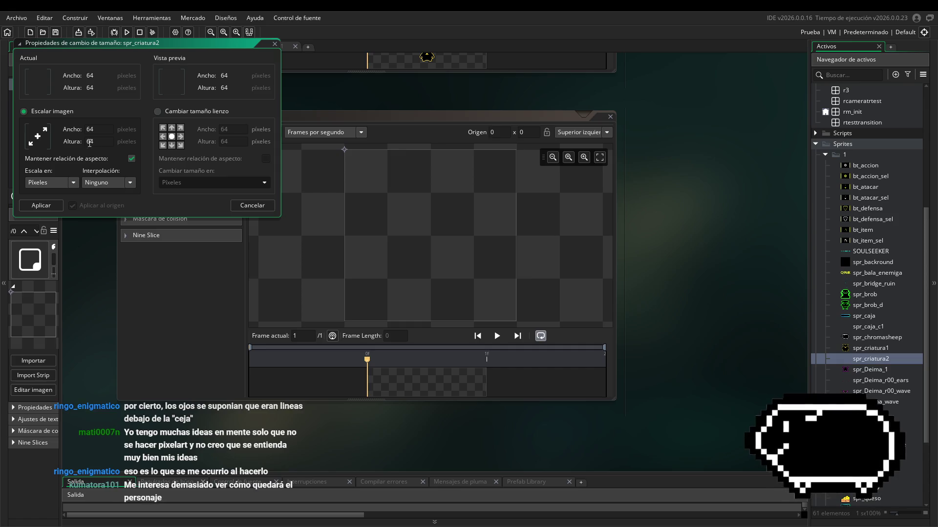
pyautogui.doubleClick(92, 129)
pyautogui.write('32')
pyautogui.click(41, 205)
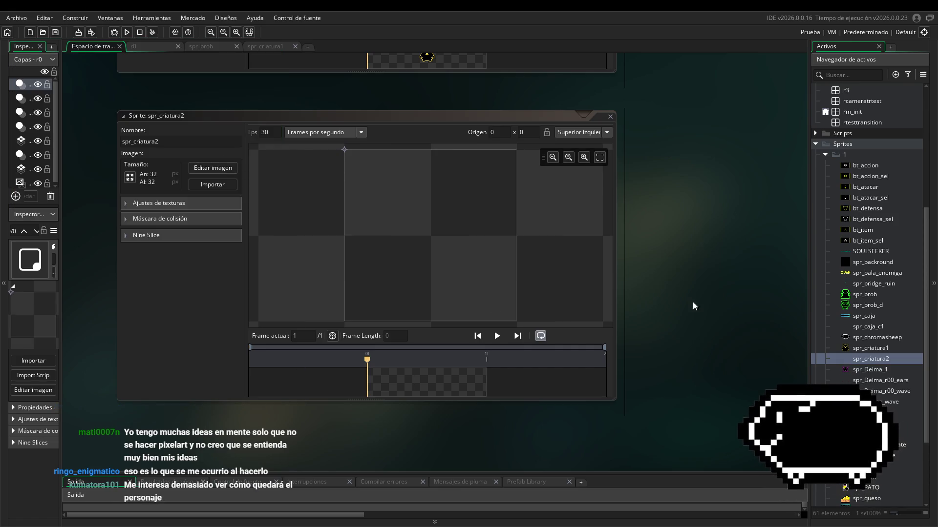
pyautogui.click(212, 171)
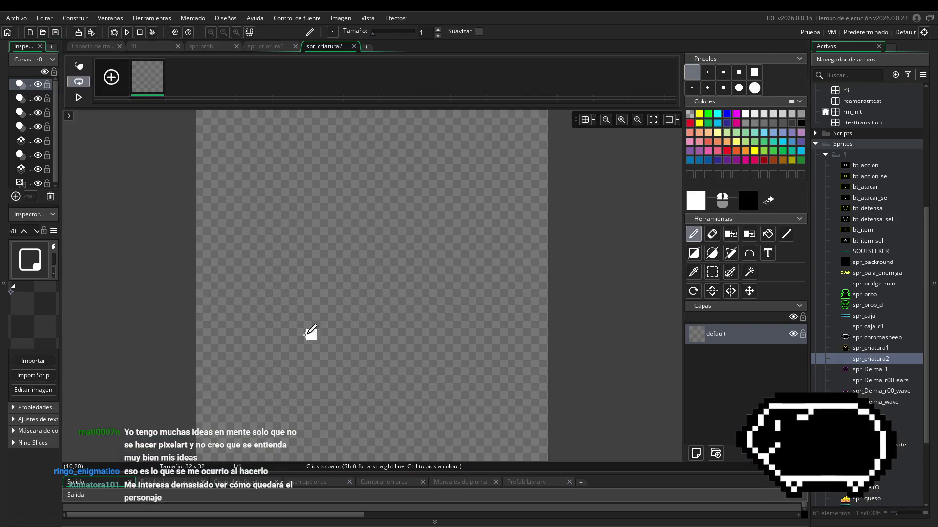
# - Show the pixel grid on the canvas and set bright green as the paint colour
pyautogui.click(585, 120)
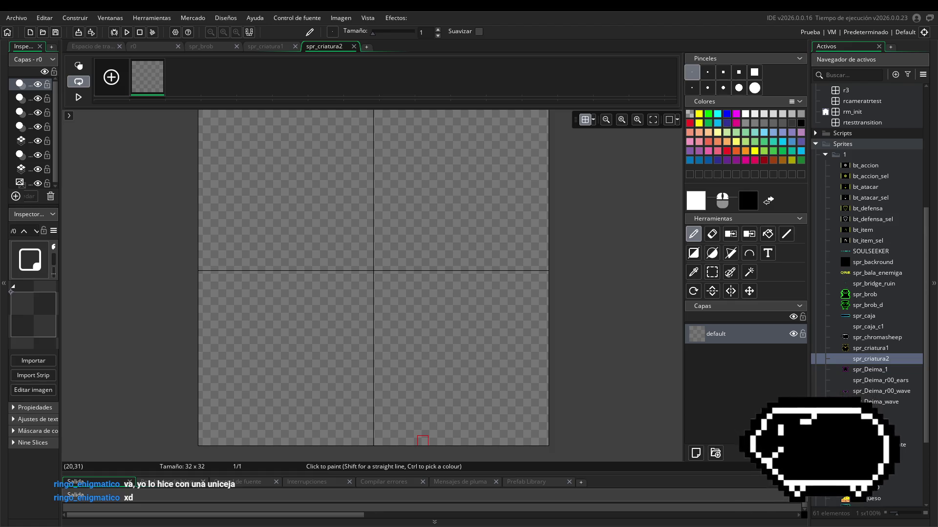
pyautogui.click(698, 202)
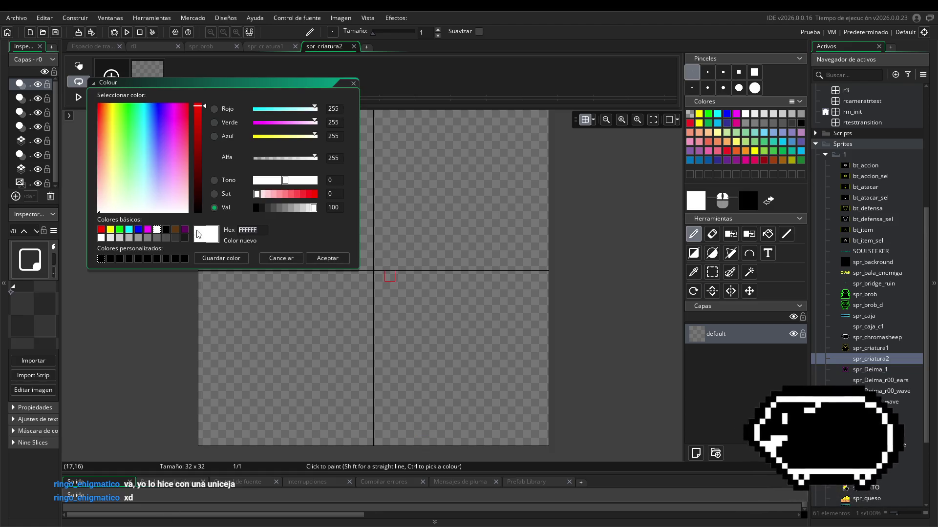
pyautogui.click(120, 230)
pyautogui.click(328, 258)
# - Sketch a trial green outline, erase it completely, and go to the colour-picker website
pyautogui.moveTo(390, 178)
pyautogui.mouseDown()
pyautogui.moveTo(379, 253)
pyautogui.moveTo(426, 306)
pyautogui.mouseUp()
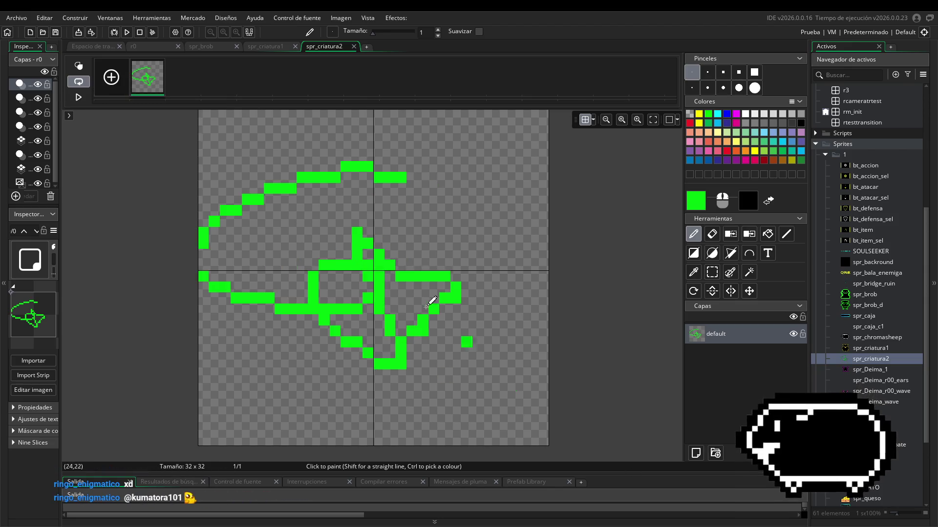
pyautogui.moveTo(478, 243)
pyautogui.mouseDown()
pyautogui.moveTo(490, 184)
pyautogui.moveTo(471, 215)
pyautogui.mouseUp()
pyautogui.press('Delete')
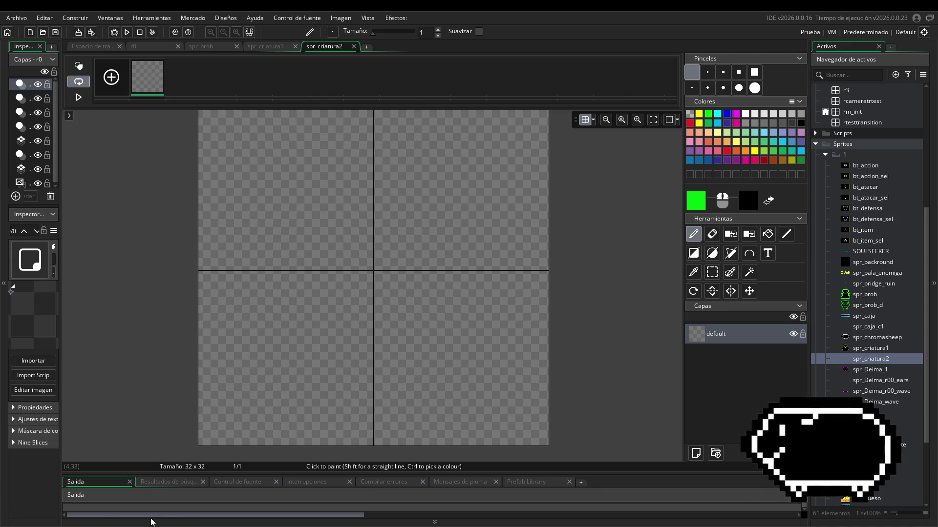
pyautogui.hotkey('alt', 'Tab')
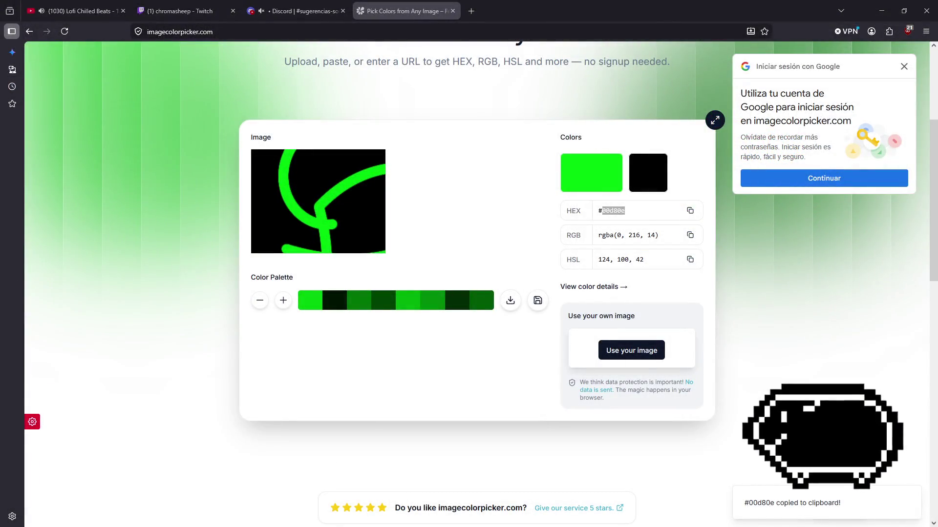
# - Bring up Discord's green horned, tailed creature reference drawing at full size
pyautogui.click(266, 7)
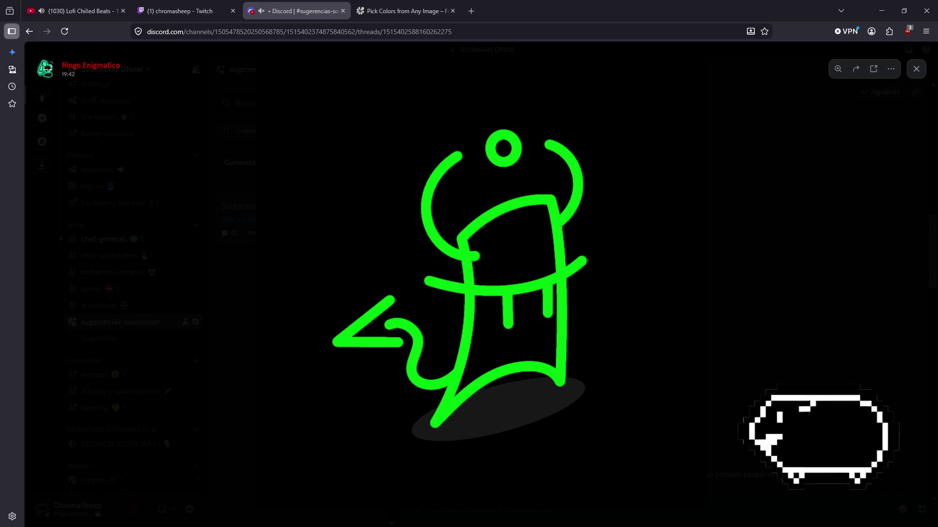
# - Back in spr_criatura2, paint two trial green strokes and undo both, leaving the canvas empty
pyautogui.hotkey('alt', 'Tab')
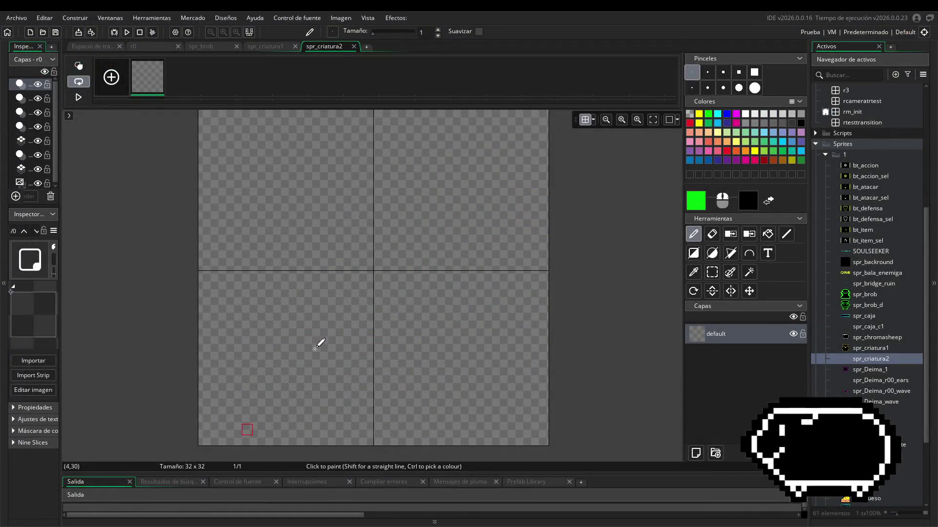
pyautogui.moveTo(320, 341)
pyautogui.mouseDown()
pyautogui.moveTo(345, 247)
pyautogui.moveTo(379, 308)
pyautogui.moveTo(369, 170)
pyautogui.moveTo(428, 178)
pyautogui.mouseUp()
pyautogui.moveTo(269, 331)
pyautogui.mouseDown()
pyautogui.moveTo(341, 375)
pyautogui.moveTo(489, 419)
pyautogui.mouseUp()
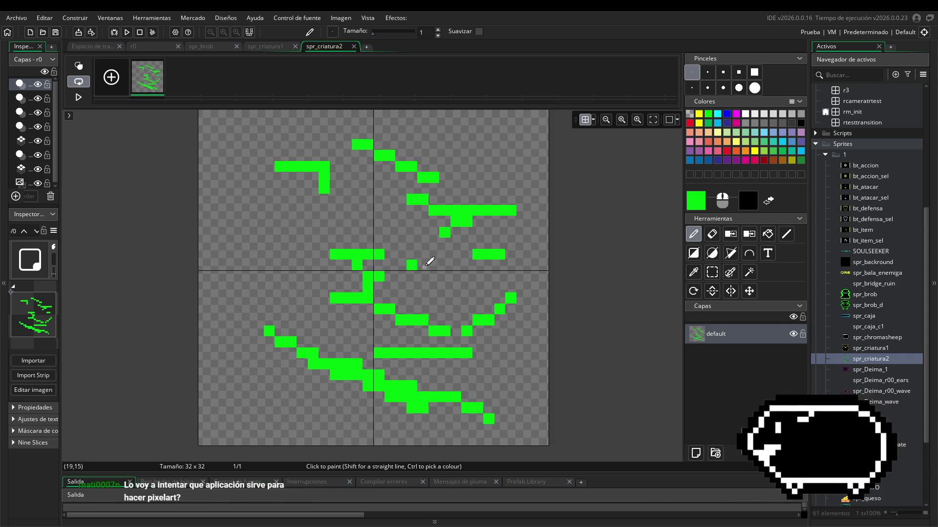
pyautogui.hotkey('ctrl', 'z')
pyautogui.hotkey('ctrl', 'z')
pyautogui.hotkey('ctrl', 'z')
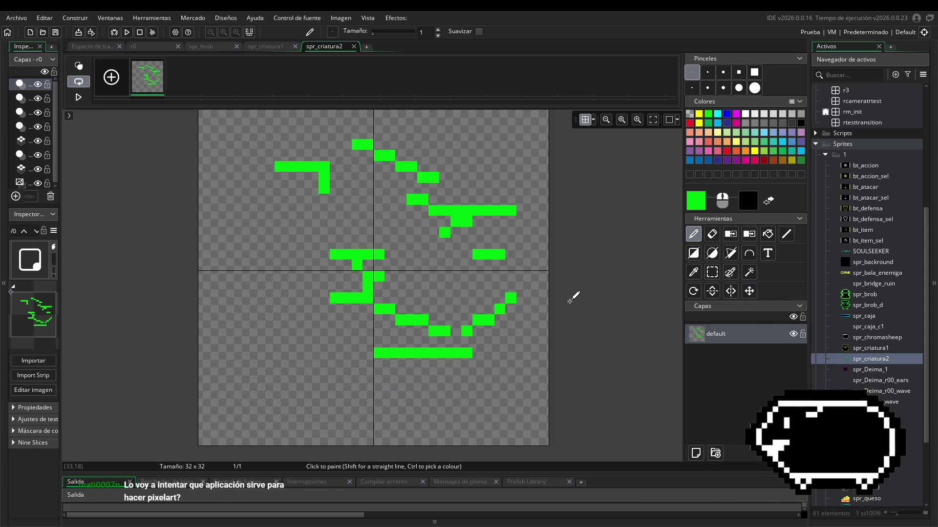
pyautogui.hotkey('ctrl', 'z')
pyautogui.hotkey('ctrl', 'z')
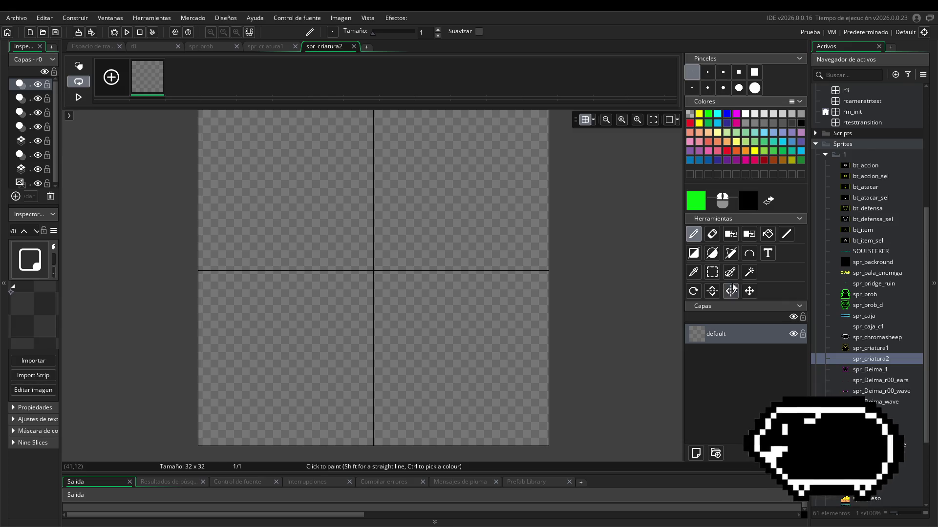
# - Paint a test green diagonal stroke and pixel, then undo the stroke
pyautogui.moveTo(330, 166)
pyautogui.mouseDown()
pyautogui.moveTo(230, 254)
pyautogui.moveTo(247, 287)
pyautogui.moveTo(317, 348)
pyautogui.mouseUp()
pyautogui.click(258, 298)
pyautogui.hotkey('ctrl', 'z')
pyautogui.hotkey('ctrl', 'z')
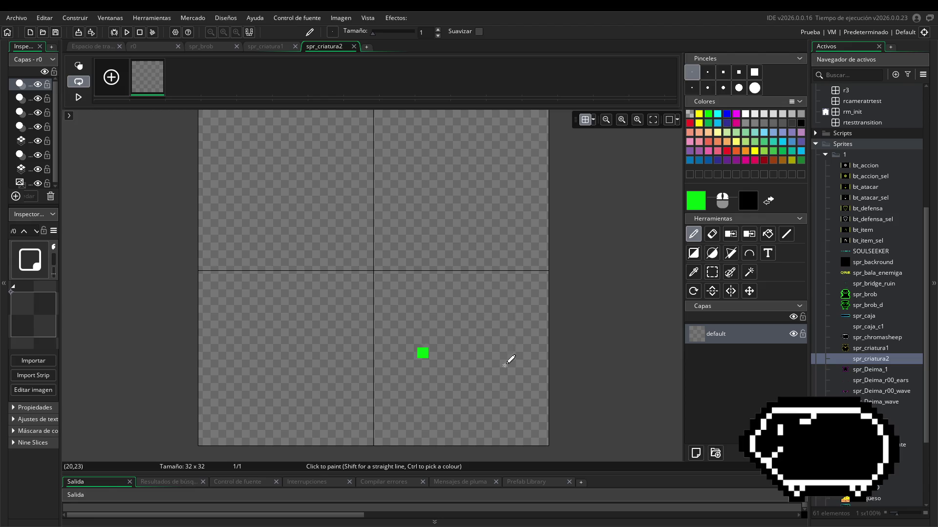
# - Select the Line tool and slightly adjust the canvas view and output panel height
pyautogui.click(786, 234)
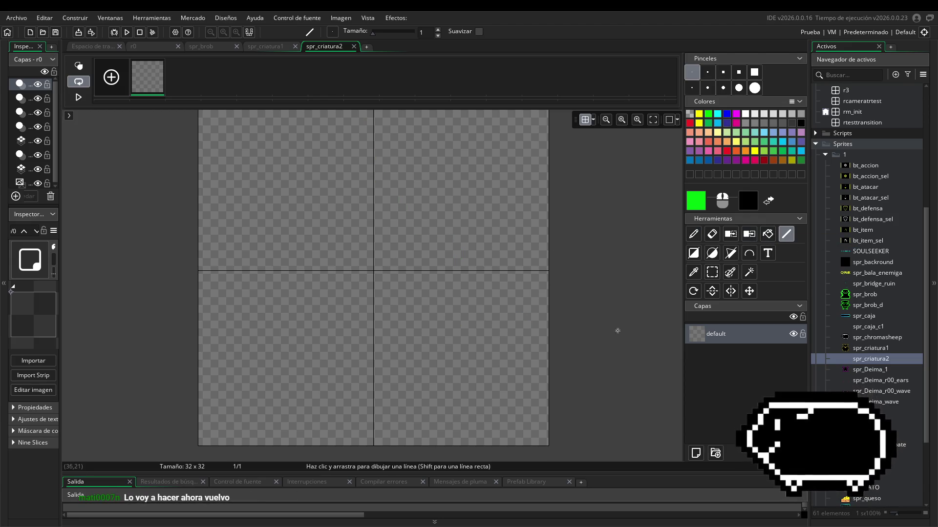
pyautogui.moveTo(571, 327)
pyautogui.mouseDown()
pyautogui.moveTo(560, 332)
pyautogui.moveTo(582, 324)
pyautogui.moveTo(573, 329)
pyautogui.mouseUp()
pyautogui.scroll(-1, 561, 324)
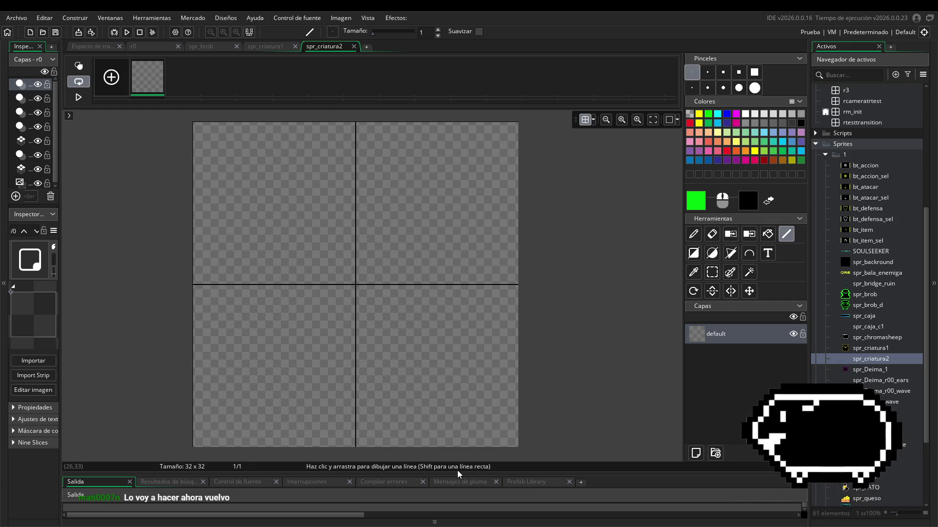
pyautogui.moveTo(459, 464); pyautogui.dragTo(459, 461)
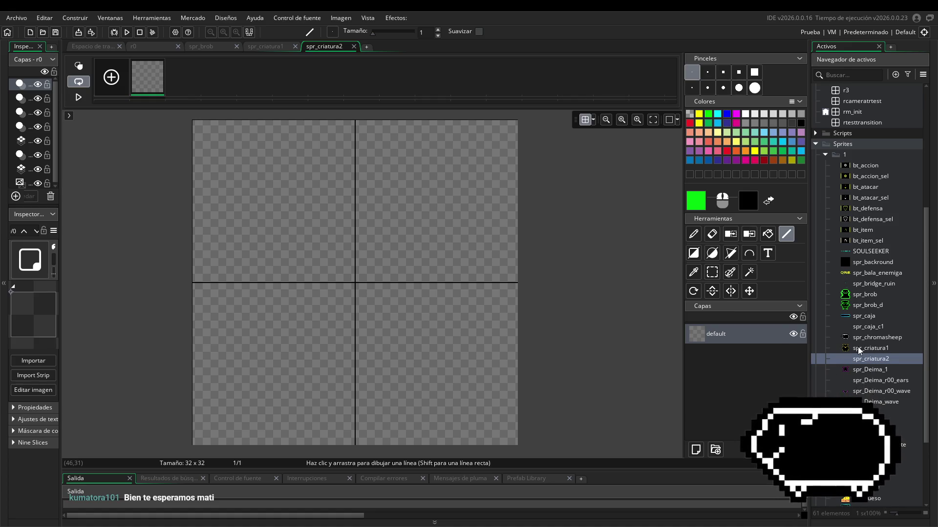
pyautogui.doubleClick(870, 351)
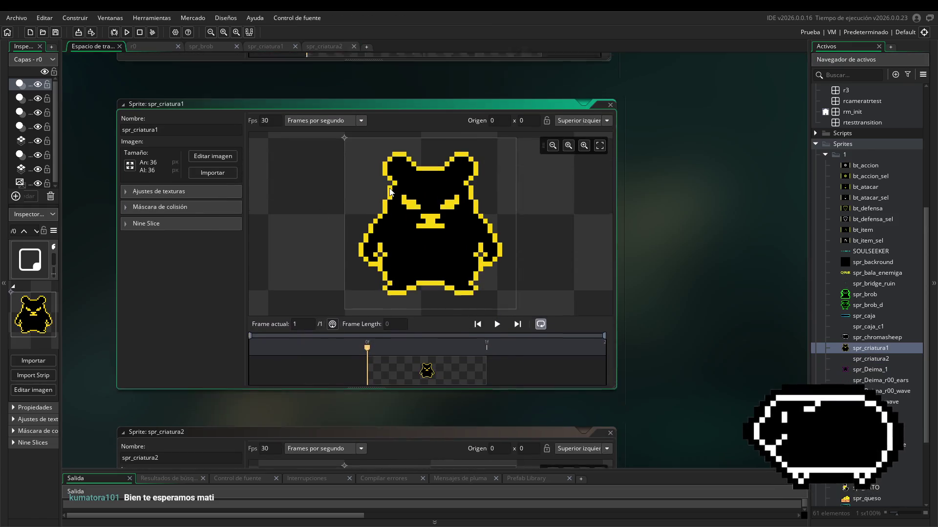
pyautogui.click(212, 161)
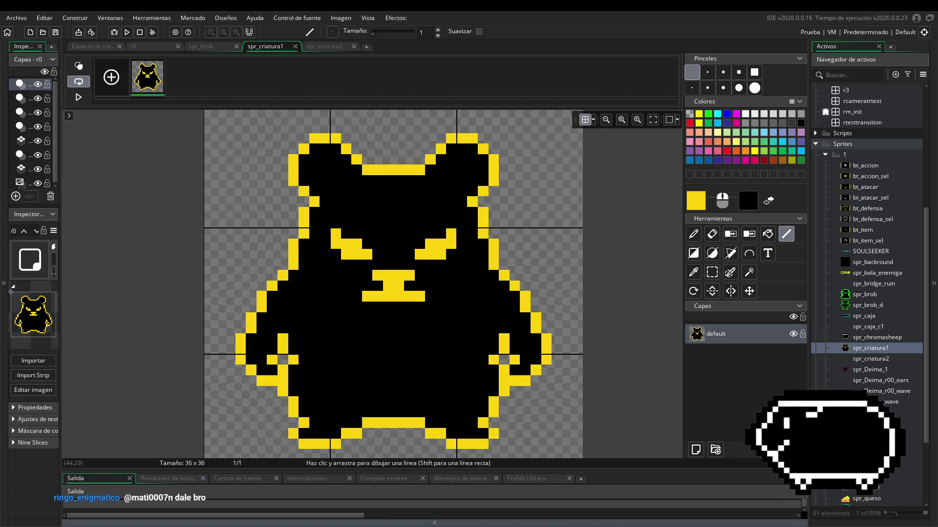
pyautogui.click(323, 46)
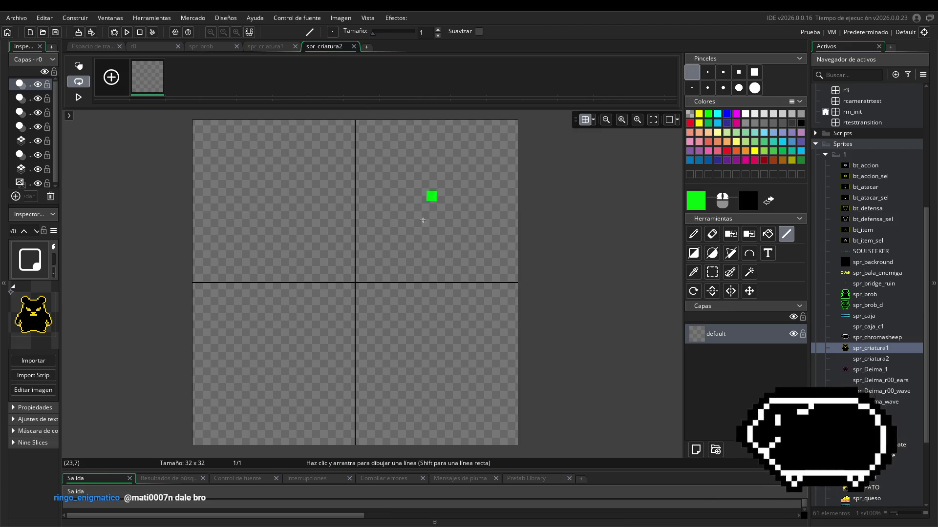
pyautogui.moveTo(400, 156)
pyautogui.mouseDown()
pyautogui.moveTo(398, 220)
pyautogui.moveTo(468, 219)
pyautogui.mouseUp()
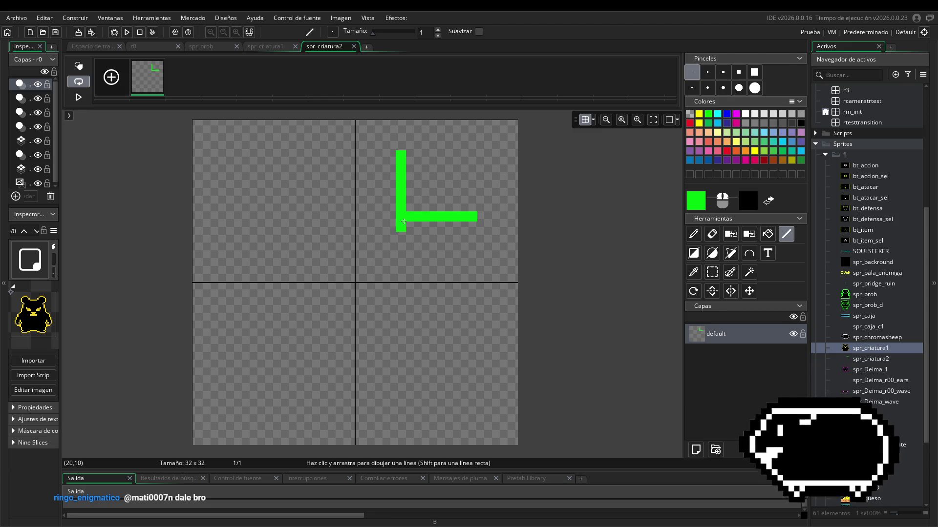
pyautogui.moveTo(471, 216)
pyautogui.mouseDown()
pyautogui.moveTo(473, 271)
pyautogui.moveTo(503, 267)
pyautogui.moveTo(503, 338)
pyautogui.moveTo(410, 328)
pyautogui.moveTo(384, 414)
pyautogui.moveTo(319, 411)
pyautogui.moveTo(350, 298)
pyautogui.mouseUp()
pyautogui.hotkey('ctrl', 'z')
pyautogui.hotkey('ctrl', 'z')
pyautogui.hotkey('ctrl', 'z')
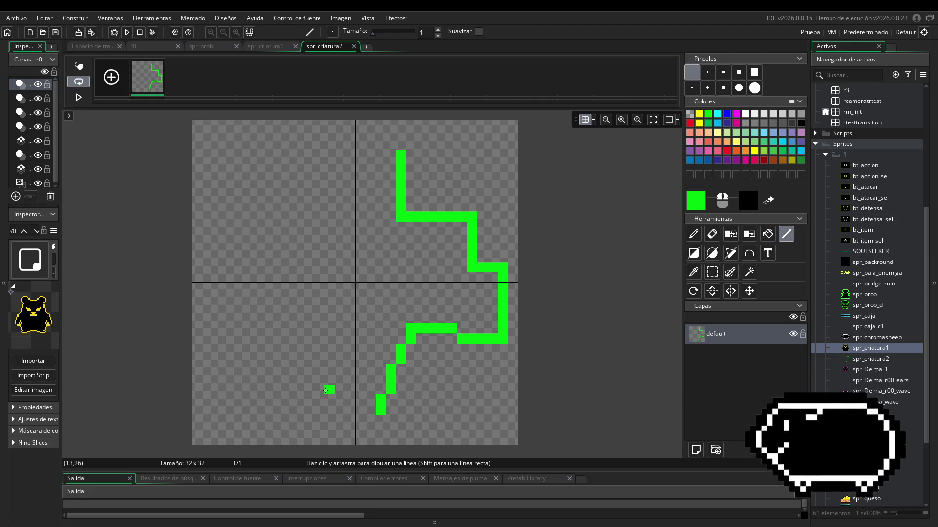
pyautogui.moveTo(400, 196)
pyautogui.mouseDown()
pyautogui.moveTo(420, 226)
pyautogui.moveTo(443, 223)
pyautogui.moveTo(434, 230)
pyautogui.moveTo(441, 259)
pyautogui.mouseUp()
pyautogui.hotkey('ctrl', 'z')
pyautogui.hotkey('ctrl', 'z')
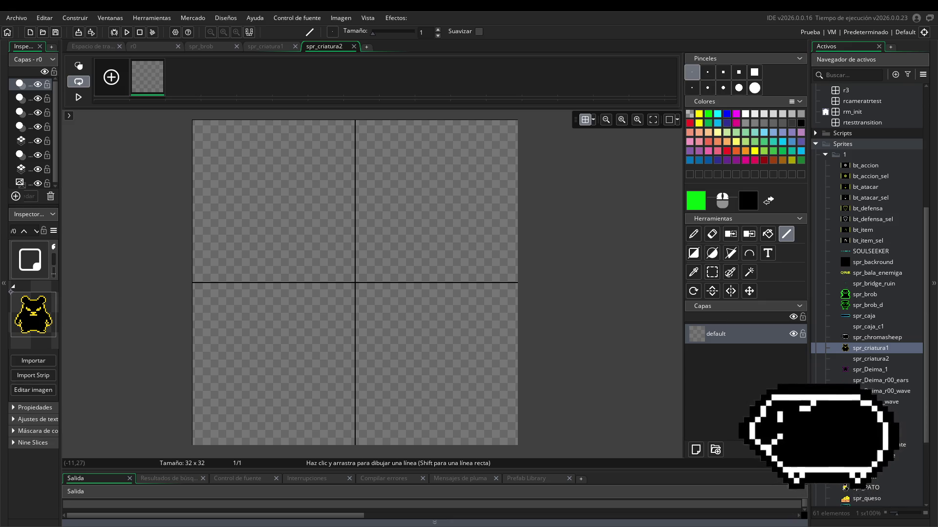
pyautogui.click(593, 119)
# - Set the grid to 8×8 cells and draw a horizontal green line near the top, undoing a stray vertical line
pyautogui.write('8')
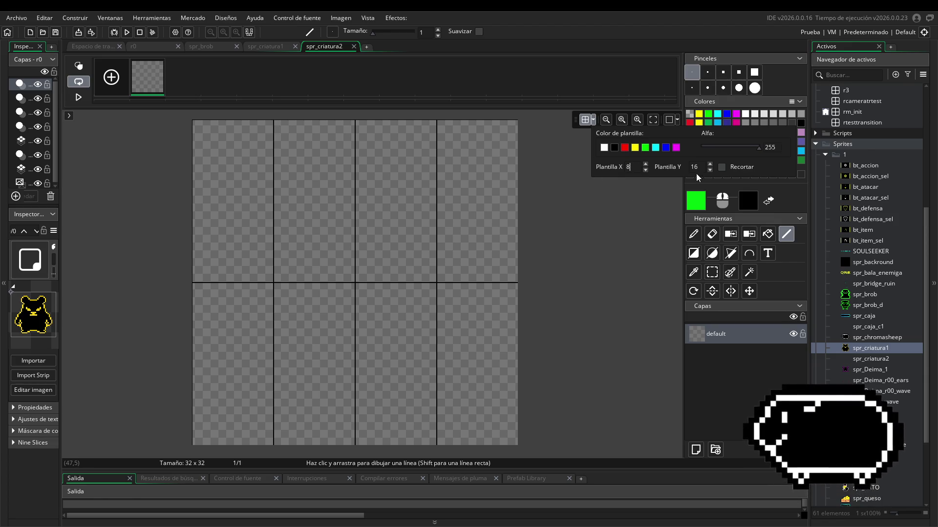
pyautogui.write('8')
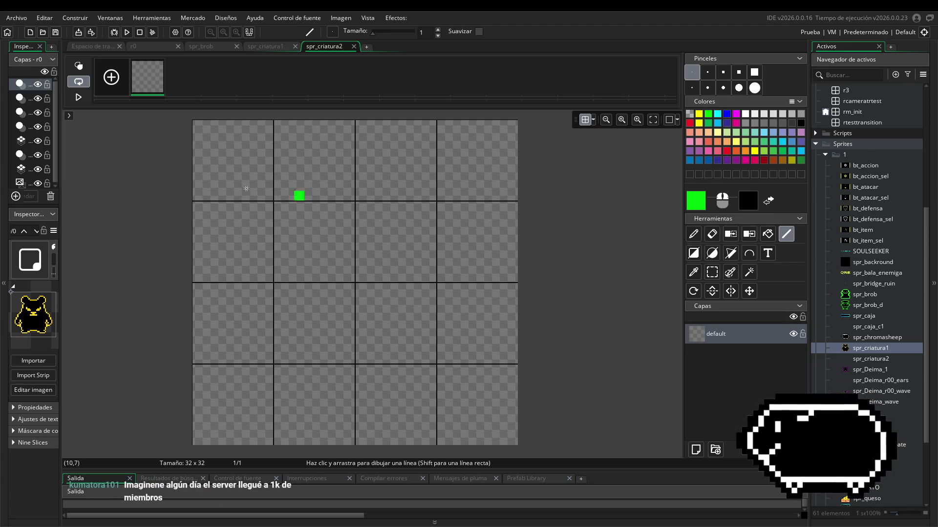
pyautogui.moveTo(281, 196); pyautogui.dragTo(432, 196)
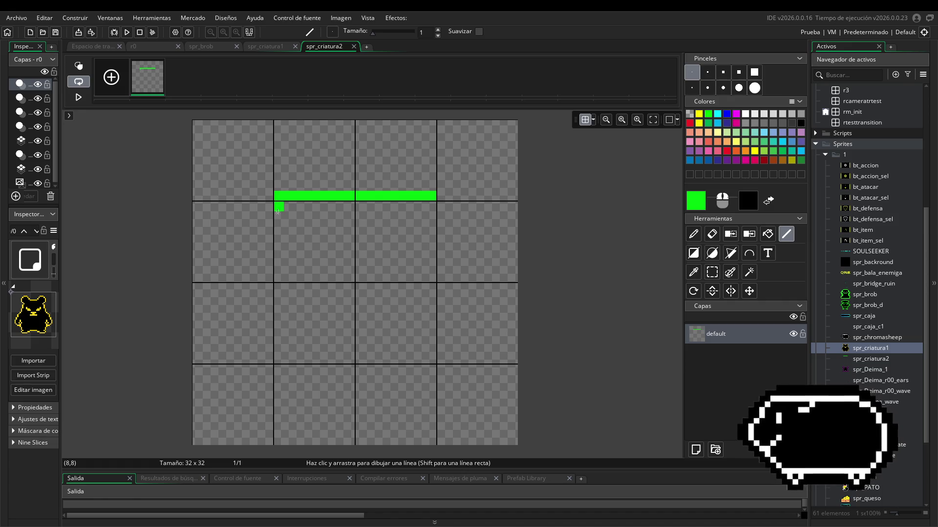
pyautogui.moveTo(277, 210)
pyautogui.mouseDown()
pyautogui.moveTo(278, 371)
pyautogui.moveTo(279, 362)
pyautogui.mouseUp()
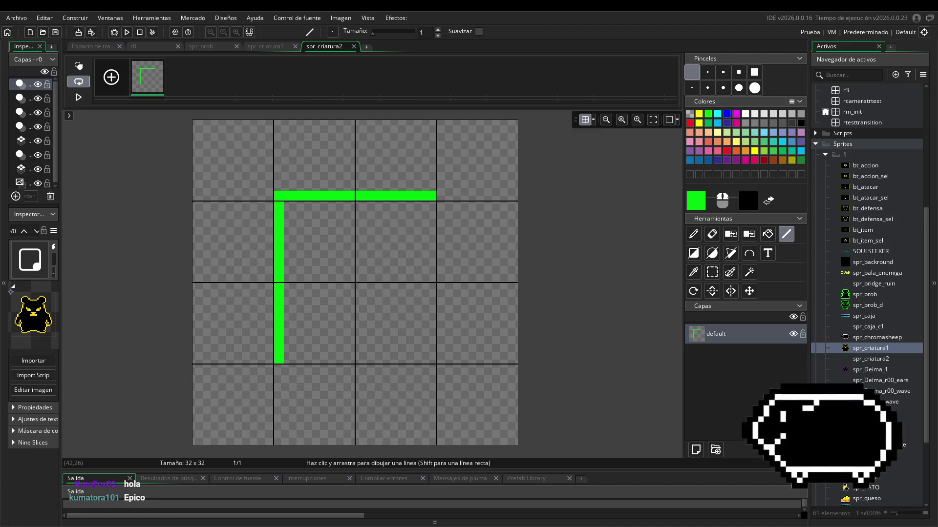
pyautogui.hotkey('ctrl', 'z')
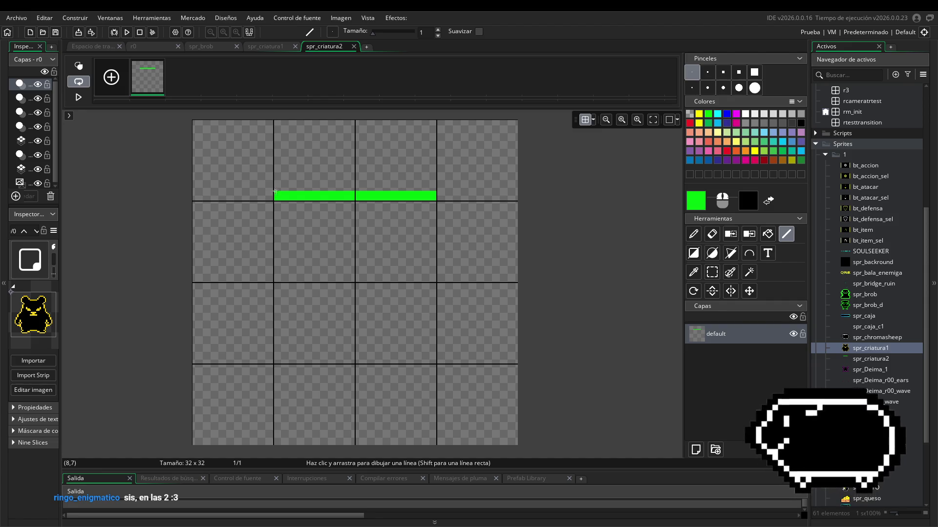
# - With the pencil (D), try vertical strokes down from the line's left end, undoing each
pyautogui.press('d')
pyautogui.moveTo(280, 195); pyautogui.dragTo(274, 292)
pyautogui.hotkey('ctrl', 'z')
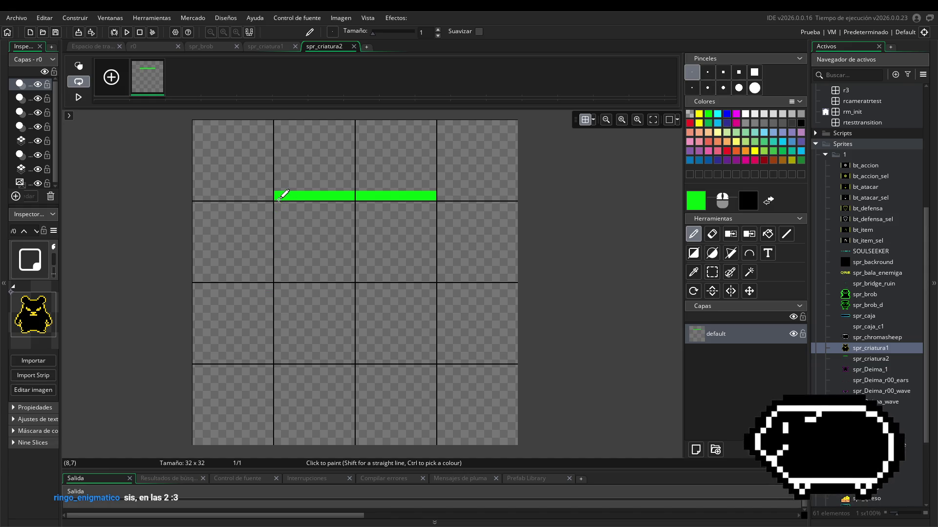
pyautogui.moveTo(279, 196); pyautogui.dragTo(289, 294)
pyautogui.hotkey('ctrl', 'z')
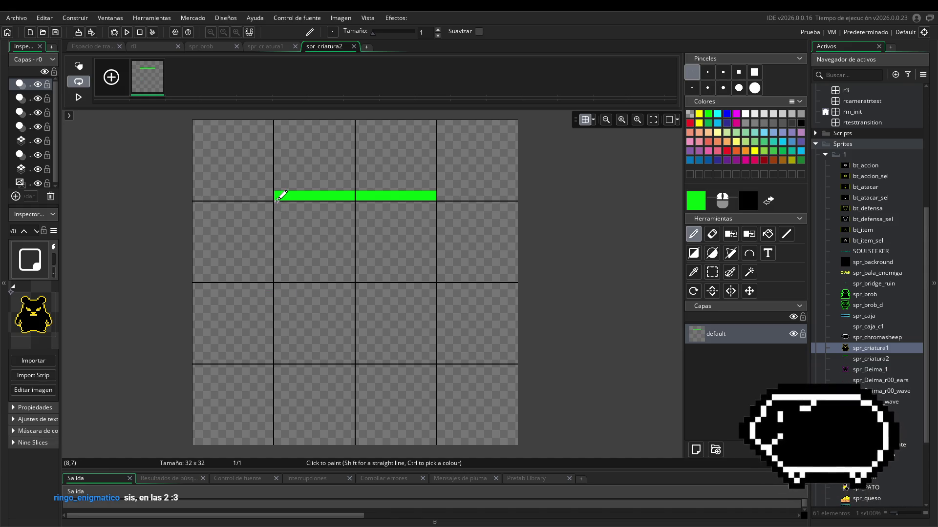
pyautogui.moveTo(277, 199)
pyautogui.mouseDown()
pyautogui.moveTo(285, 324)
pyautogui.moveTo(248, 401)
pyautogui.mouseUp()
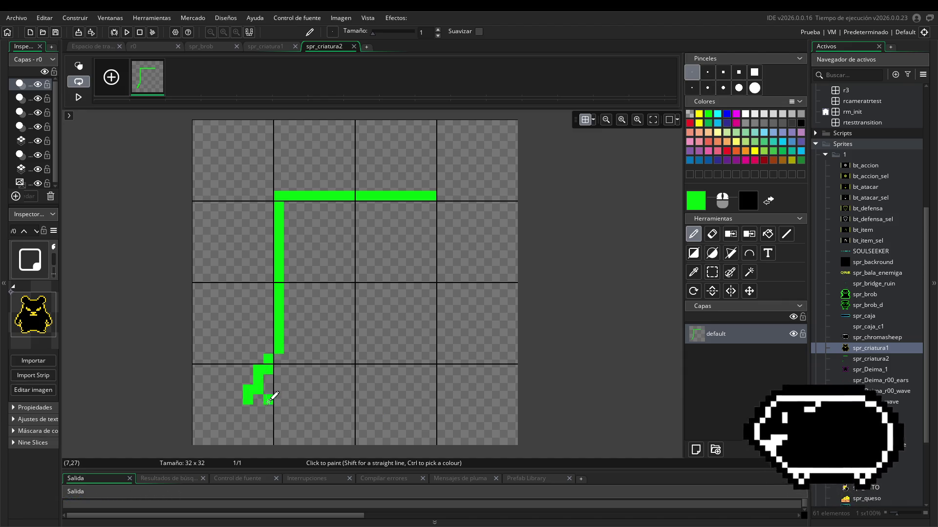
pyautogui.hotkey('ctrl', 'z')
# - Retry shorter vertical strokes and a stepped downward extension below the line, undoing them too
pyautogui.moveTo(278, 195)
pyautogui.mouseDown()
pyautogui.moveTo(280, 243)
pyautogui.moveTo(279, 204)
pyautogui.moveTo(262, 262)
pyautogui.moveTo(278, 203)
pyautogui.moveTo(236, 308)
pyautogui.mouseUp()
pyautogui.hotkey('ctrl', 'z')
pyautogui.hotkey('ctrl', 'z')
pyautogui.hotkey('ctrl', 'z')
pyautogui.moveTo(278, 198)
pyautogui.mouseDown()
pyautogui.moveTo(276, 247)
pyautogui.moveTo(256, 296)
pyautogui.mouseUp()
pyautogui.hotkey('ctrl', 'z')
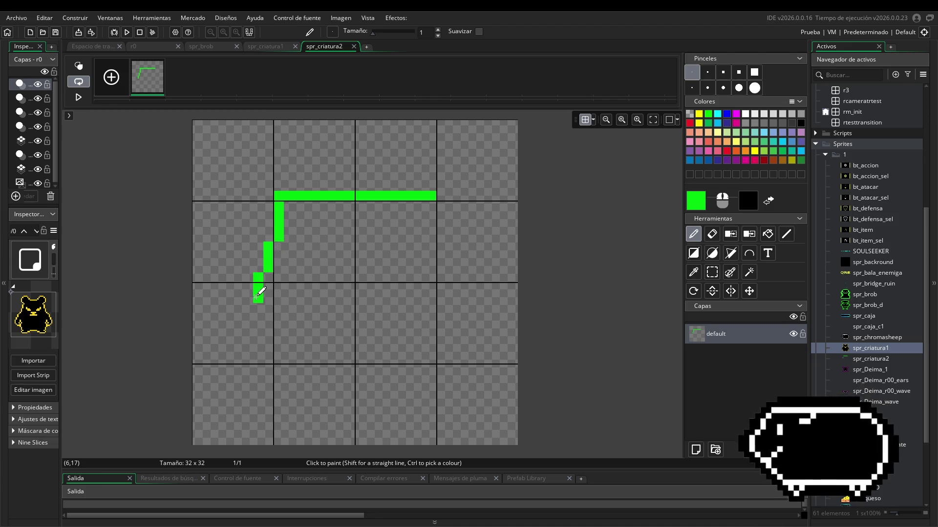
pyautogui.hotkey('ctrl', 'z')
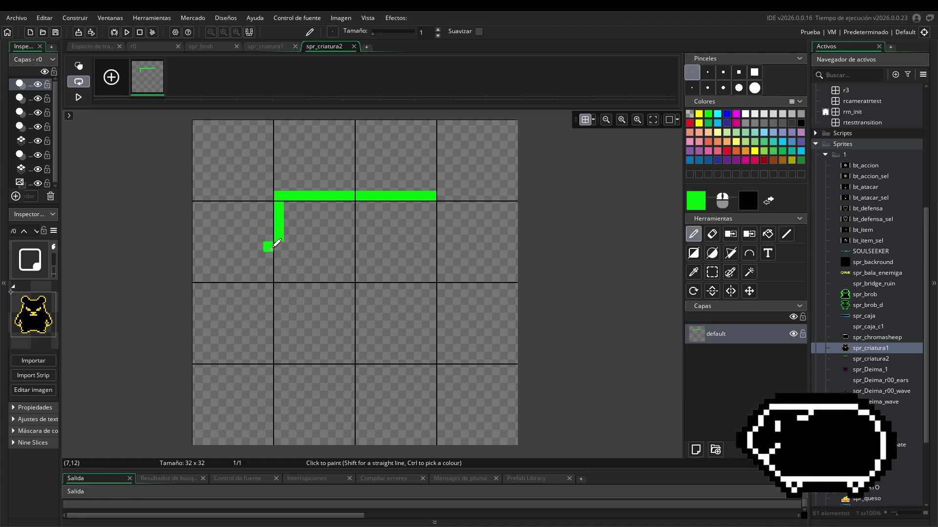
pyautogui.moveTo(276, 246)
pyautogui.mouseDown()
pyautogui.moveTo(261, 358)
pyautogui.moveTo(240, 405)
pyautogui.moveTo(247, 419)
pyautogui.mouseUp()
pyautogui.hotkey('ctrl', 'z')
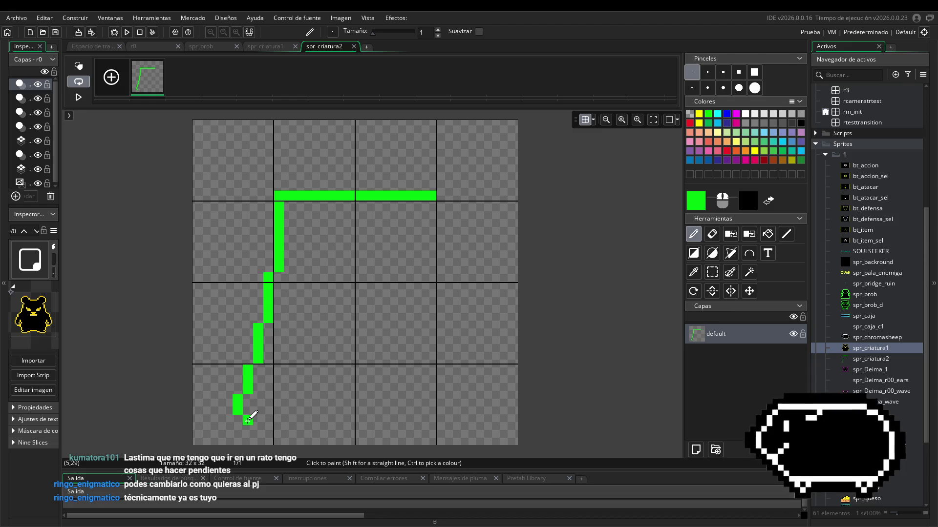
# - Pick the Ellipse tool, hide the grid, and place then undo two test green dots
pyautogui.click(712, 253)
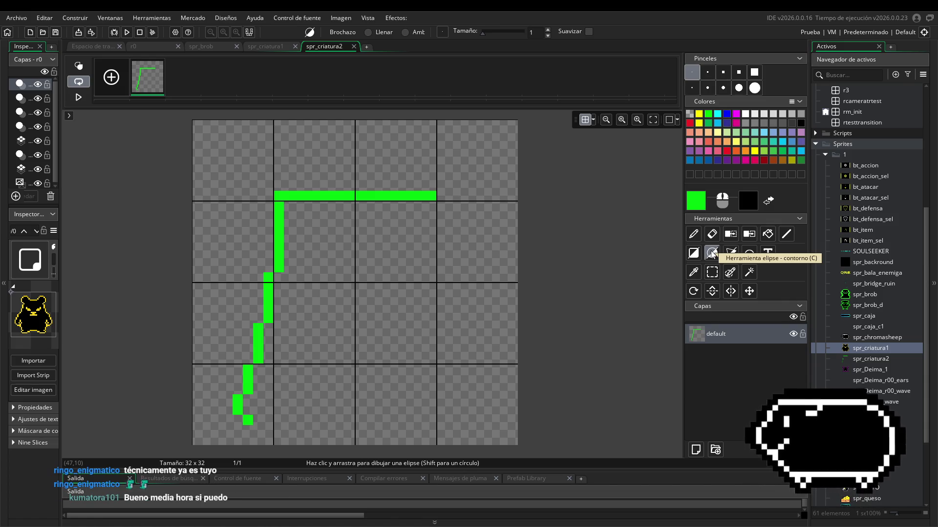
pyautogui.click(585, 119)
pyautogui.click(266, 225)
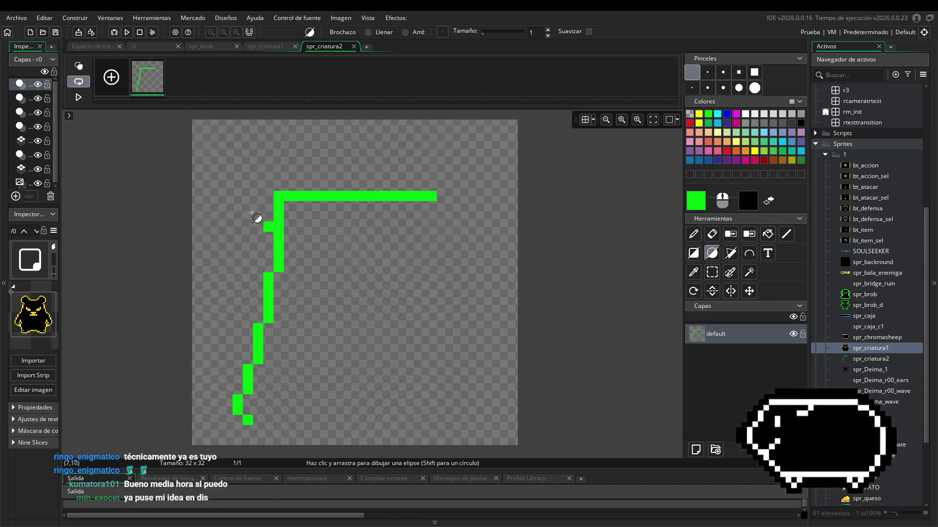
pyautogui.hotkey('ctrl', 'z')
pyautogui.click(218, 391)
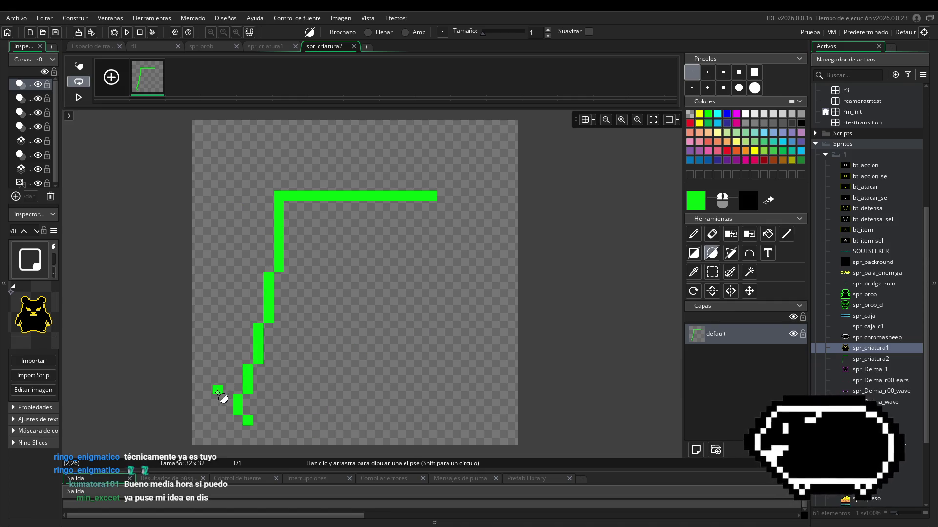
pyautogui.hotkey('ctrl', 'z')
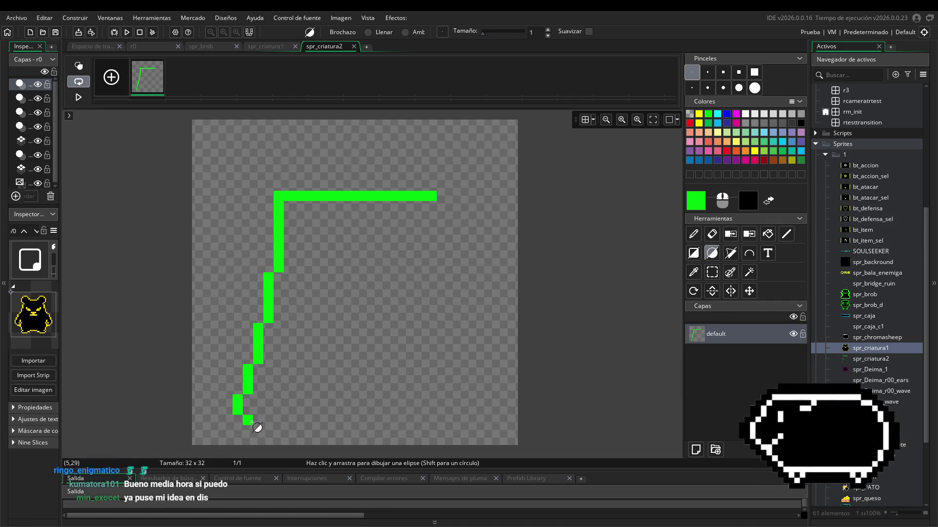
# - Draw three flat ellipses along the canvas bottom, undoing each, with the pixel grid shown again
pyautogui.moveTo(251, 422)
pyautogui.mouseDown()
pyautogui.moveTo(406, 422)
pyautogui.moveTo(471, 412)
pyautogui.moveTo(471, 395)
pyautogui.mouseUp()
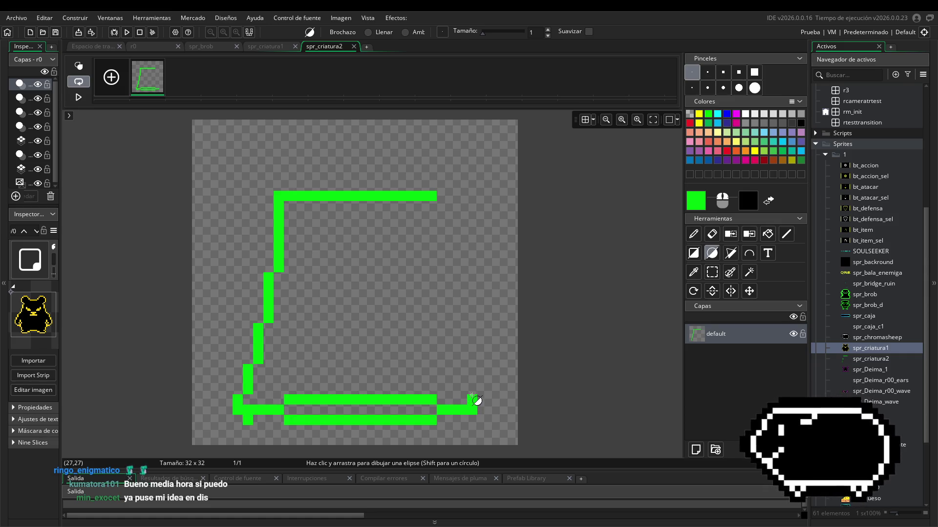
pyautogui.hotkey('ctrl', 'z')
pyautogui.moveTo(242, 441)
pyautogui.mouseDown()
pyautogui.moveTo(448, 419)
pyautogui.moveTo(442, 398)
pyautogui.moveTo(442, 415)
pyautogui.moveTo(481, 414)
pyautogui.mouseUp()
pyautogui.hotkey('ctrl', 'z')
pyautogui.click(584, 119)
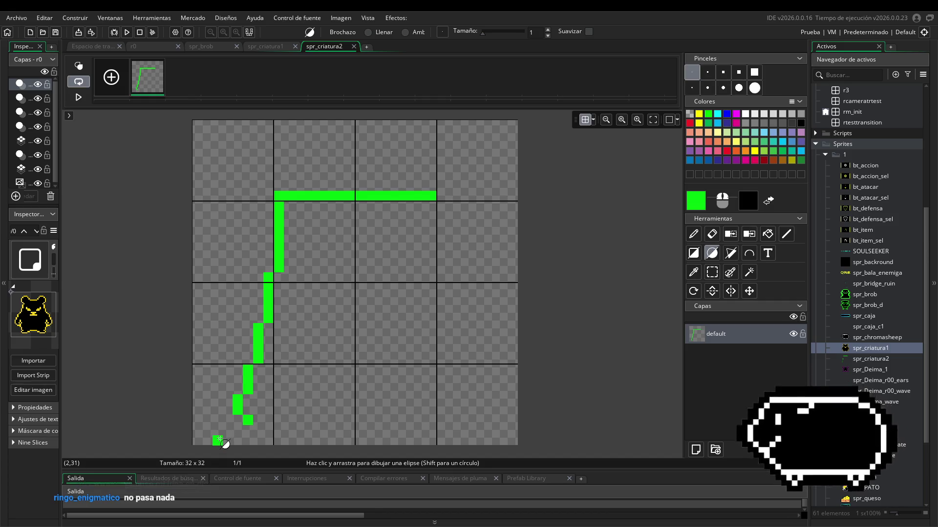
pyautogui.moveTo(217, 441)
pyautogui.mouseDown()
pyautogui.moveTo(415, 438)
pyautogui.moveTo(503, 425)
pyautogui.moveTo(492, 416)
pyautogui.mouseUp()
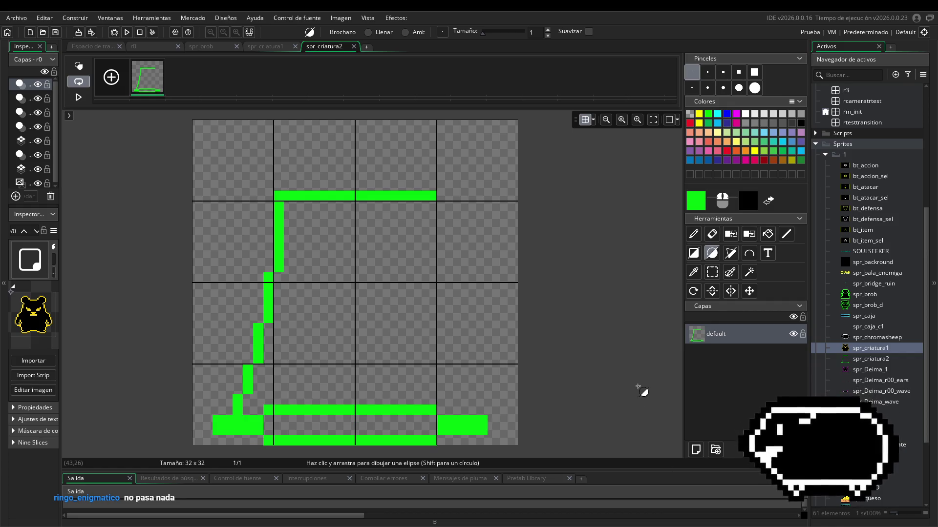
pyautogui.hotkey('ctrl', 'z')
pyautogui.click(785, 234)
# - Draw a line along the outline's bottom and place a lone green pixel left of the figure
pyautogui.moveTo(247, 419)
pyautogui.mouseDown()
pyautogui.moveTo(363, 390)
pyautogui.moveTo(355, 391)
pyautogui.moveTo(446, 421)
pyautogui.moveTo(469, 413)
pyautogui.moveTo(451, 315)
pyautogui.moveTo(439, 315)
pyautogui.moveTo(441, 278)
pyautogui.moveTo(432, 277)
pyautogui.moveTo(432, 200)
pyautogui.mouseUp()
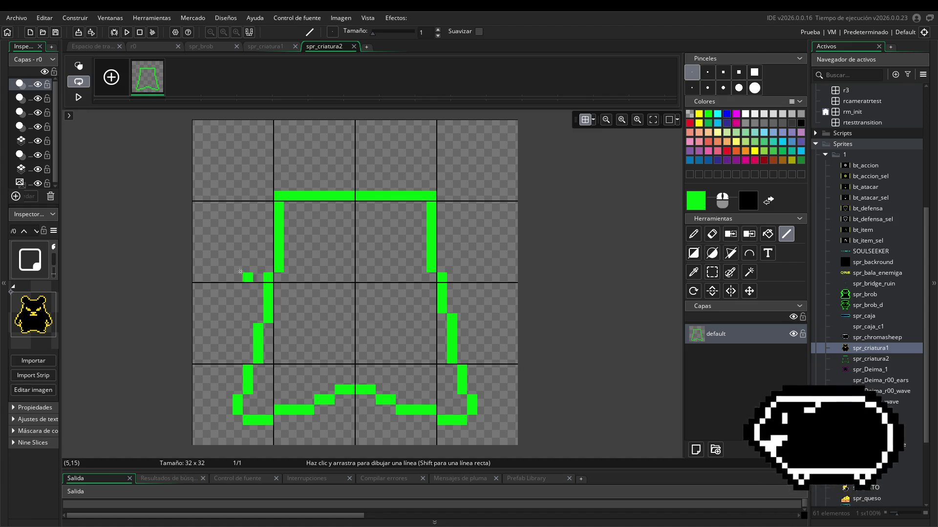
pyautogui.click(218, 267)
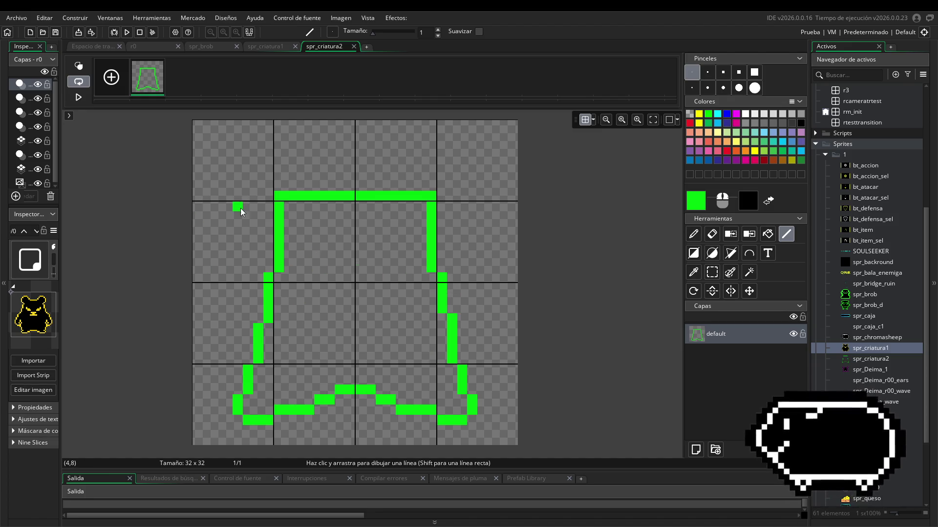
# - Hide the pixel grid and erase the outline's top-left and top-right corner pixels
pyautogui.click(712, 234)
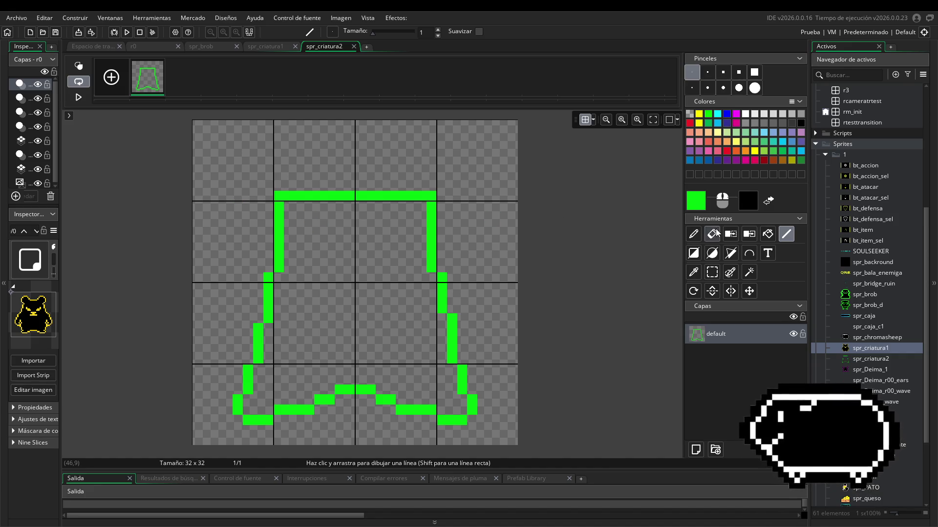
pyautogui.click(584, 119)
pyautogui.click(431, 195)
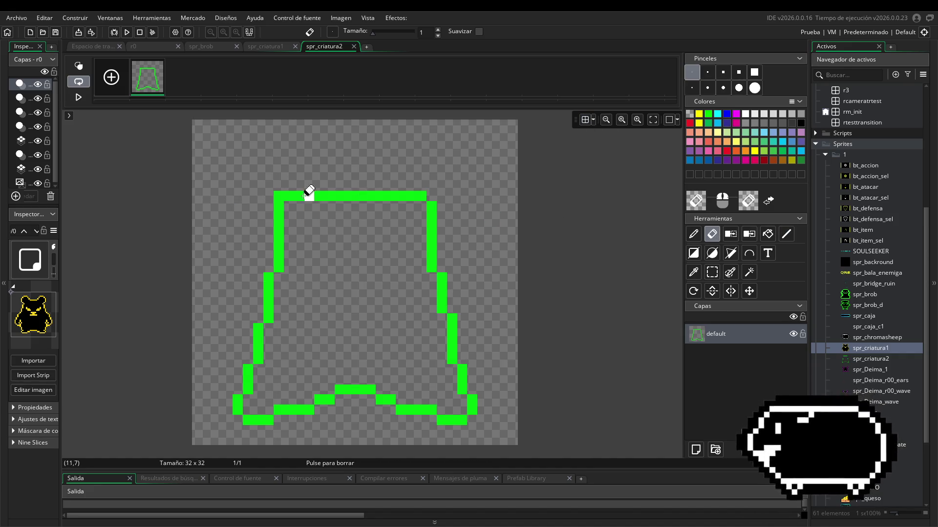
pyautogui.click(278, 196)
pyautogui.click(784, 236)
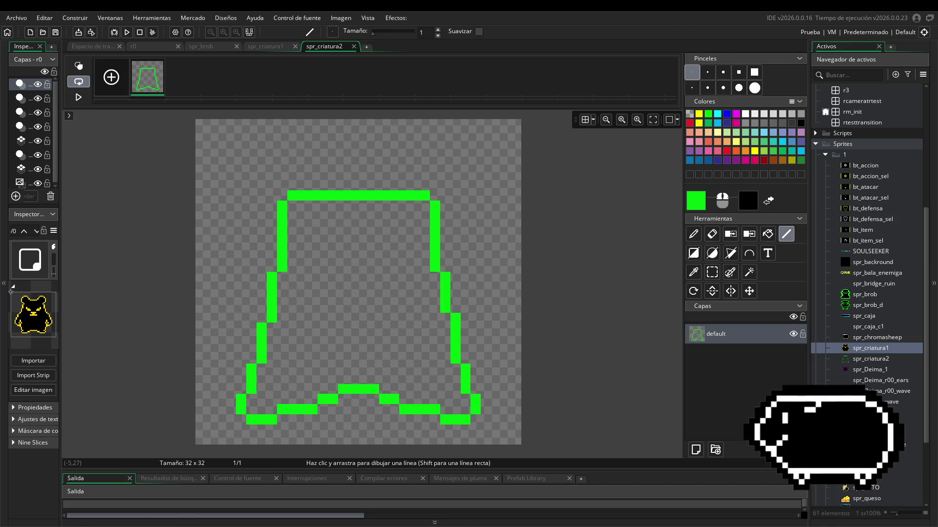
# - In Discord, close the green drawing and enlarge the grey pixel-art rock image from Sugerencias
pyautogui.hotkey('alt', 'Tab')
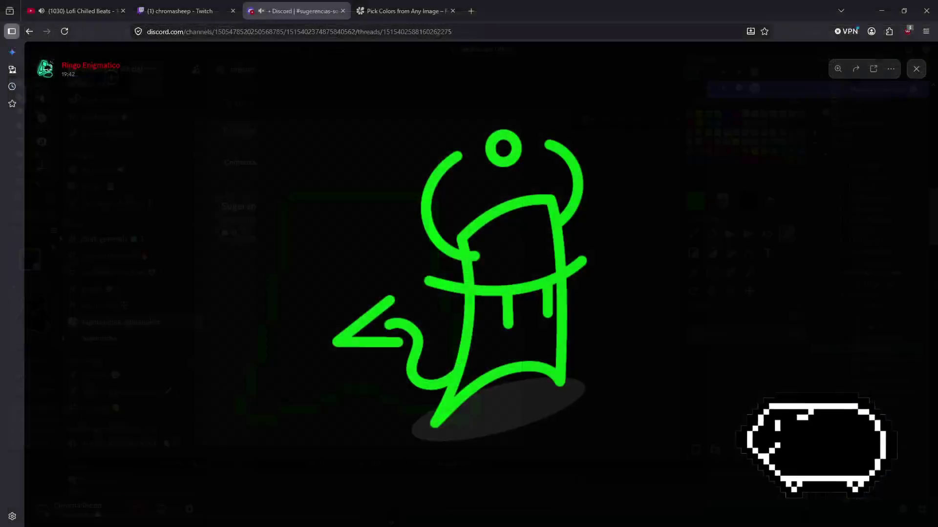
pyautogui.click(829, 274)
pyautogui.scroll(-15, 771, 371)
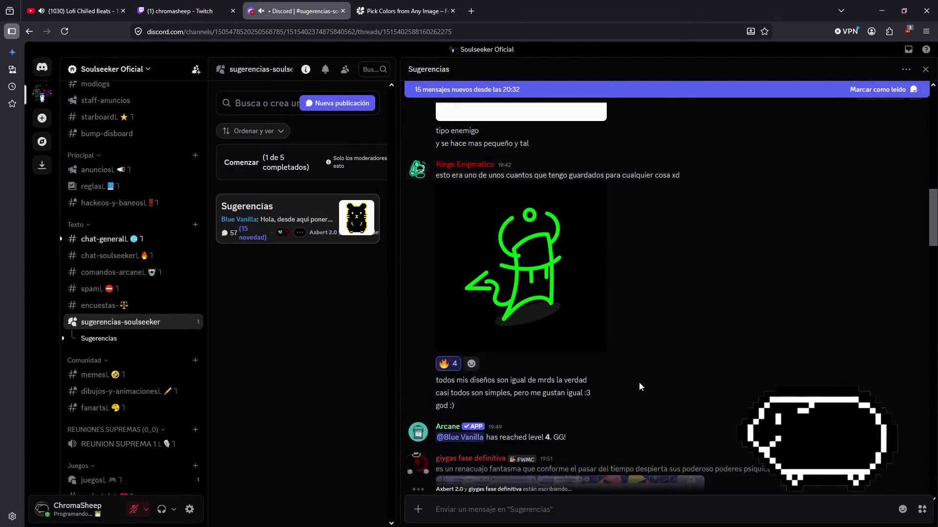
pyautogui.scroll(-10, 772, 372)
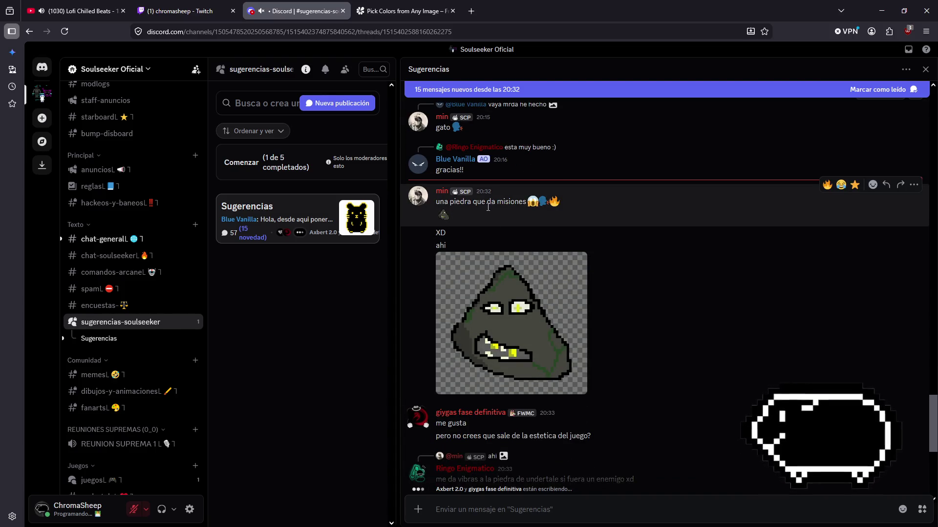
pyautogui.click(499, 269)
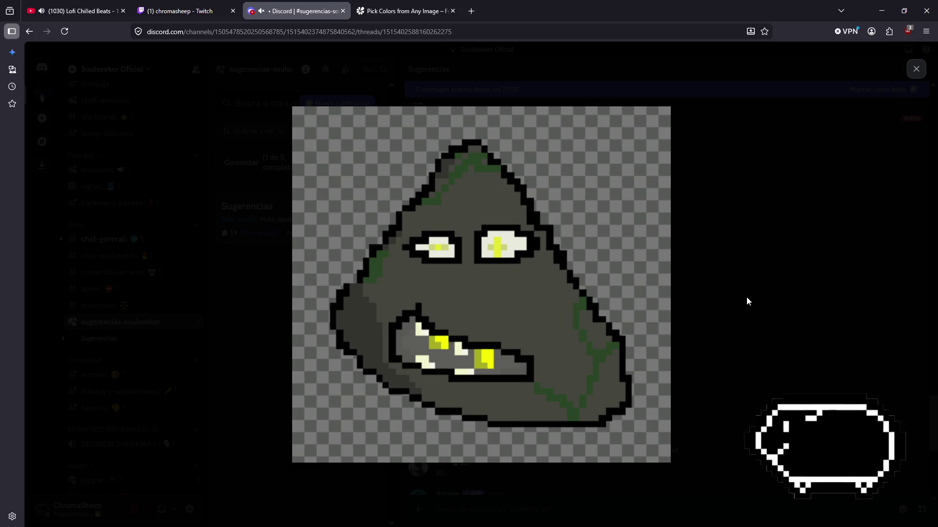
# - Select the reply about the game's aesthetic, then reopen and zoom into the rock image
pyautogui.click(825, 338)
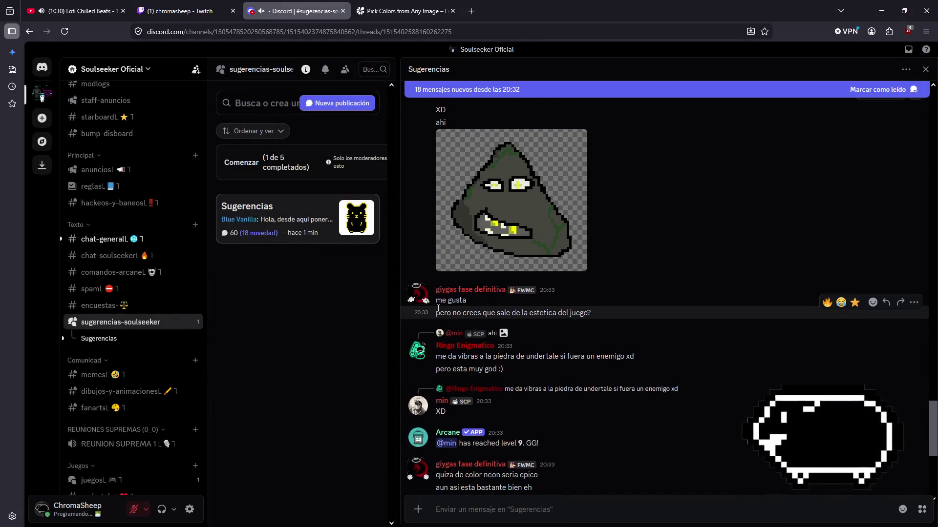
pyautogui.moveTo(440, 313)
pyautogui.mouseDown()
pyautogui.moveTo(590, 324)
pyautogui.moveTo(618, 309)
pyautogui.mouseUp()
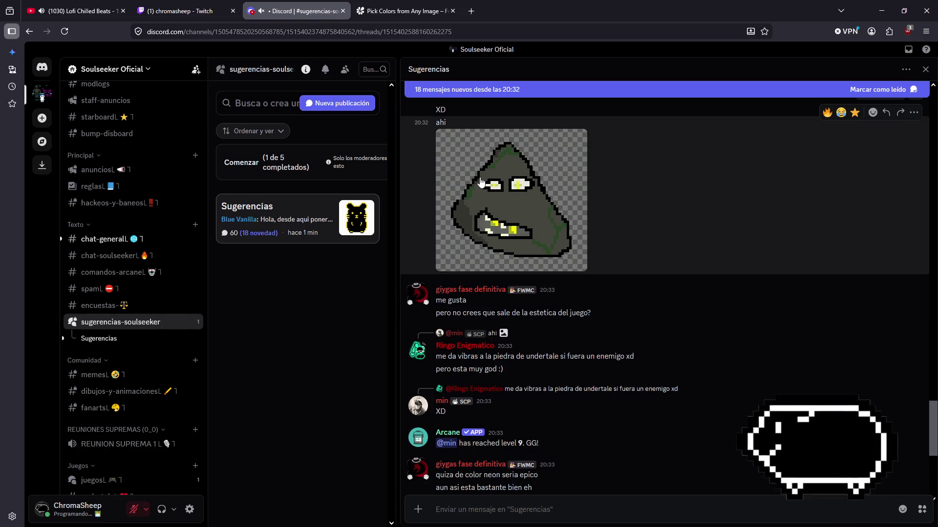
pyautogui.click(512, 221)
pyautogui.click(542, 287)
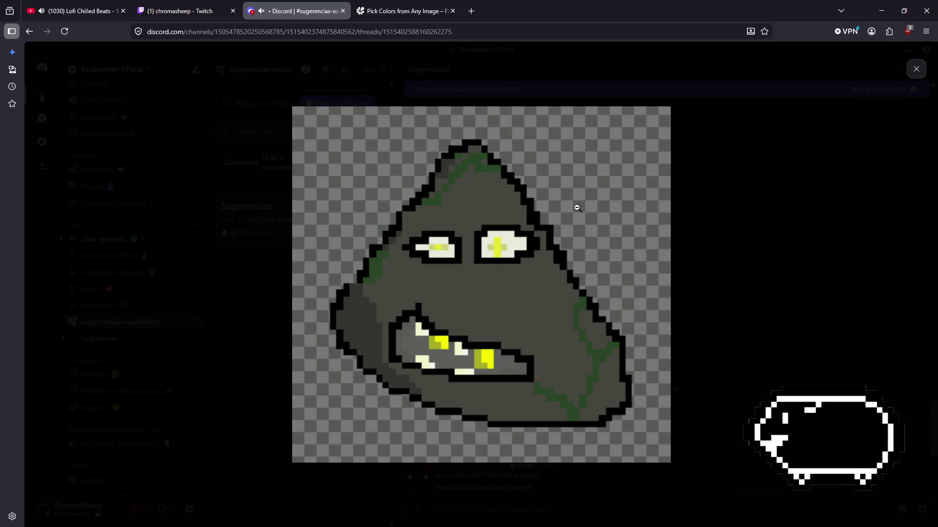
pyautogui.click(762, 295)
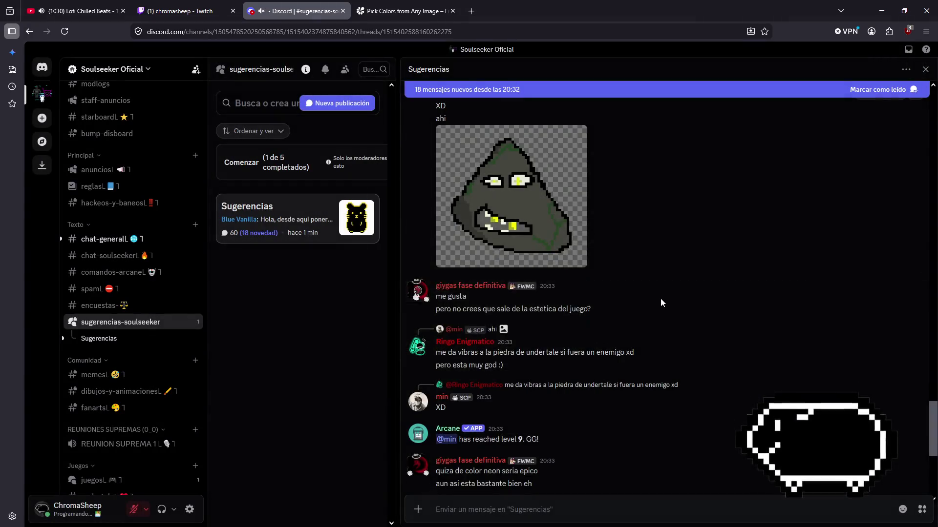
# - Scroll through the Sugerencias thread and briefly reopen the rock image in the viewer
pyautogui.scroll(-5, 607, 227)
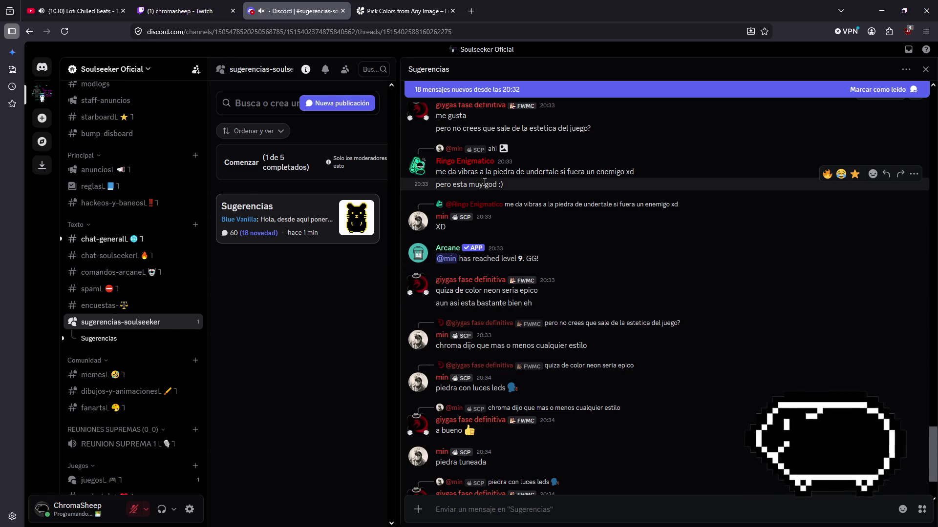
pyautogui.scroll(2, 540, 259)
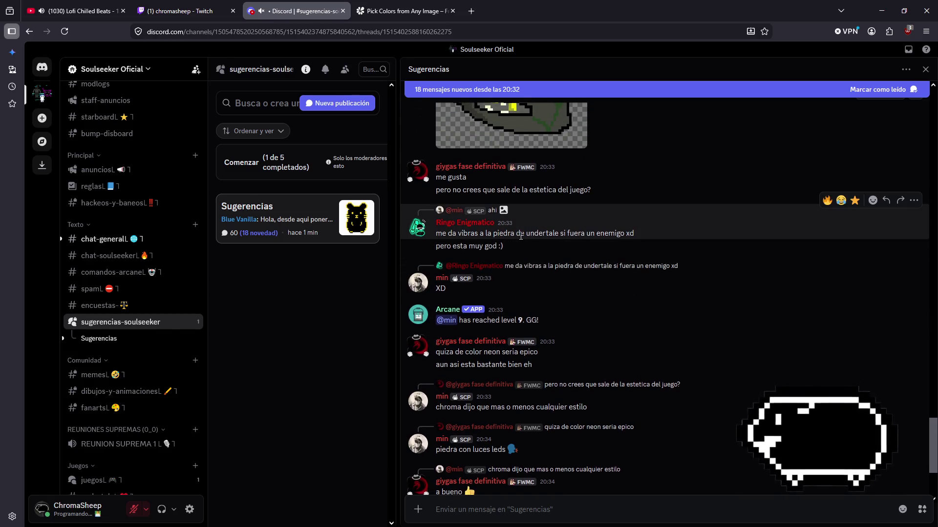
pyautogui.scroll(5, 584, 297)
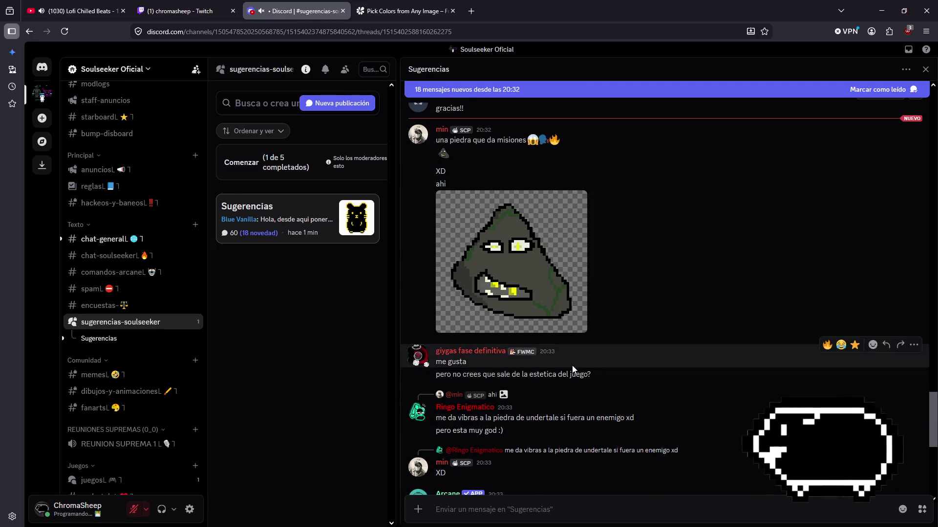
pyautogui.scroll(-2, 610, 376)
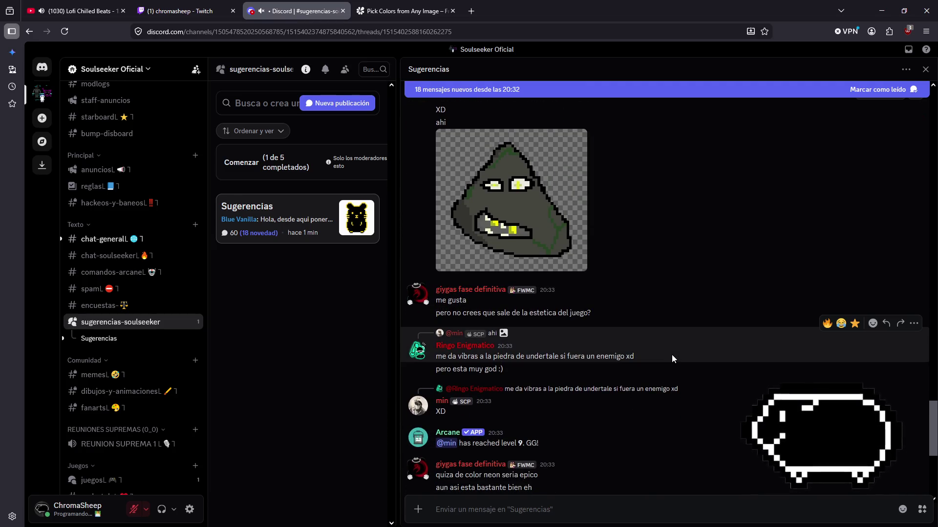
pyautogui.scroll(-5, 572, 371)
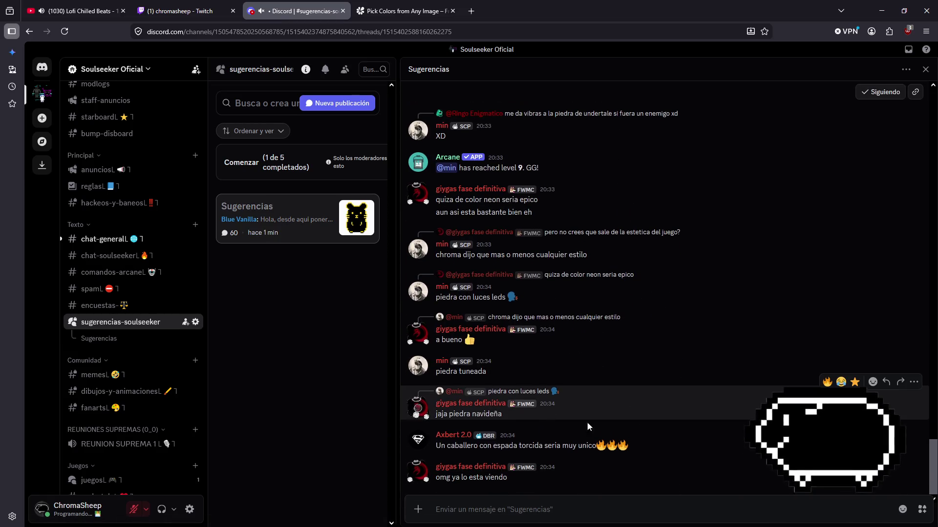
pyautogui.scroll(5, 611, 436)
pyautogui.scroll(2, 611, 436)
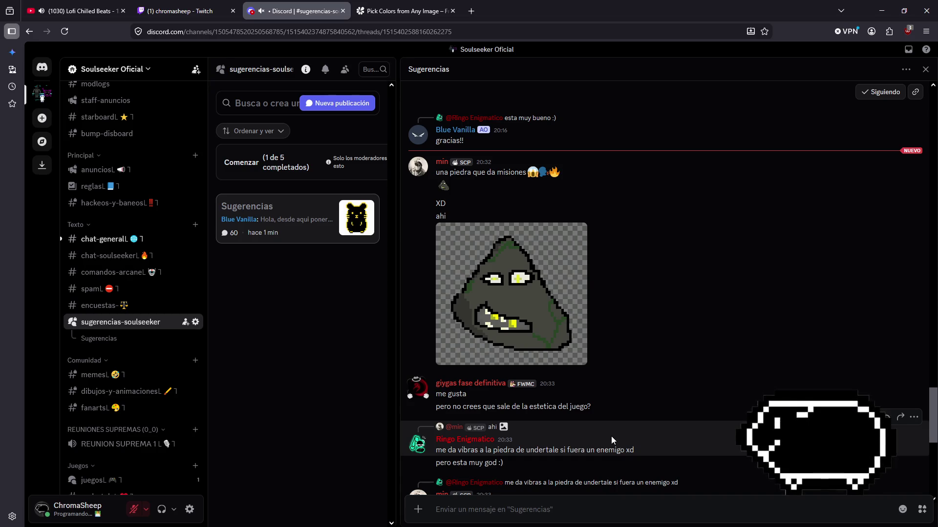
pyautogui.scroll(3, 659, 353)
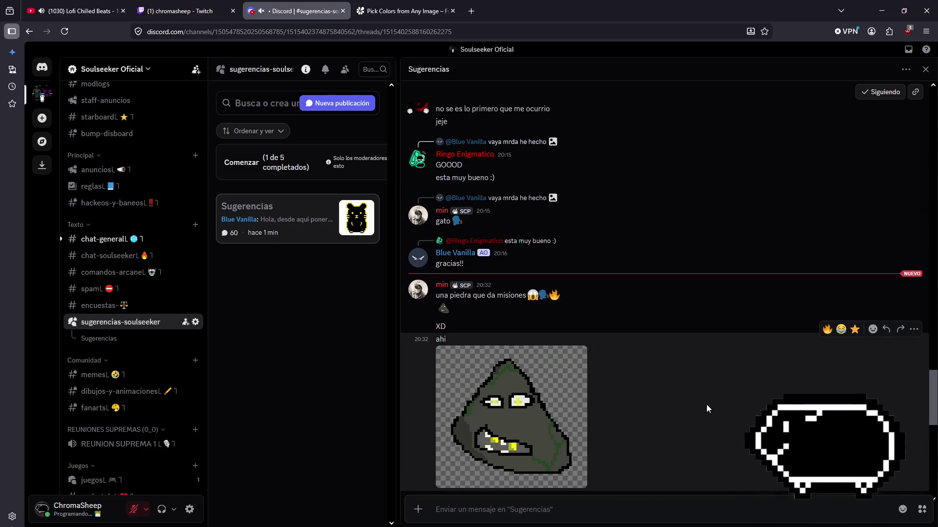
pyautogui.click(443, 313)
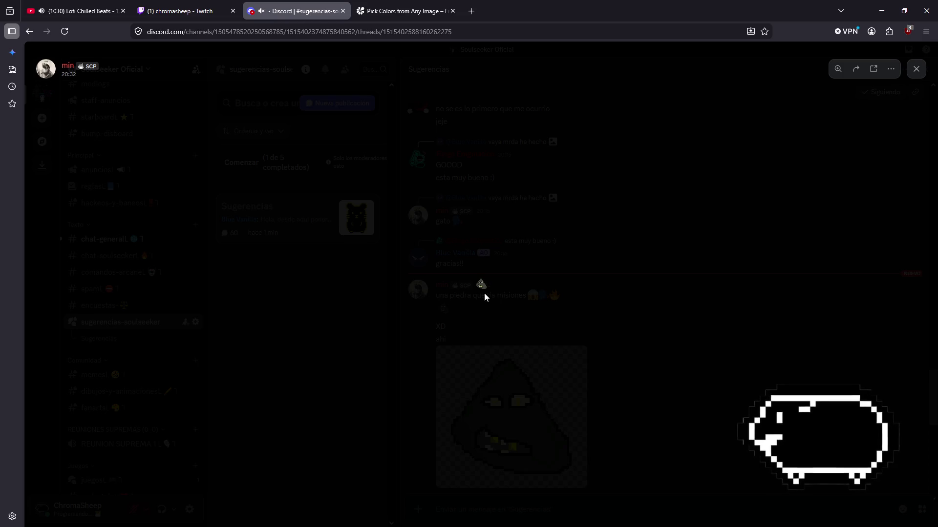
pyautogui.click(654, 295)
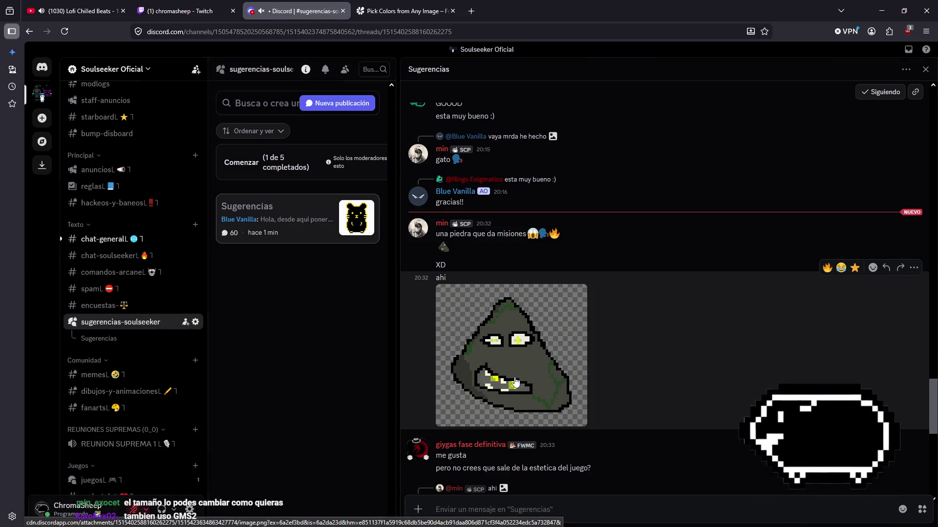
# - View the rock image at full size once more, then close it
pyautogui.click(515, 382)
pyautogui.click(478, 287)
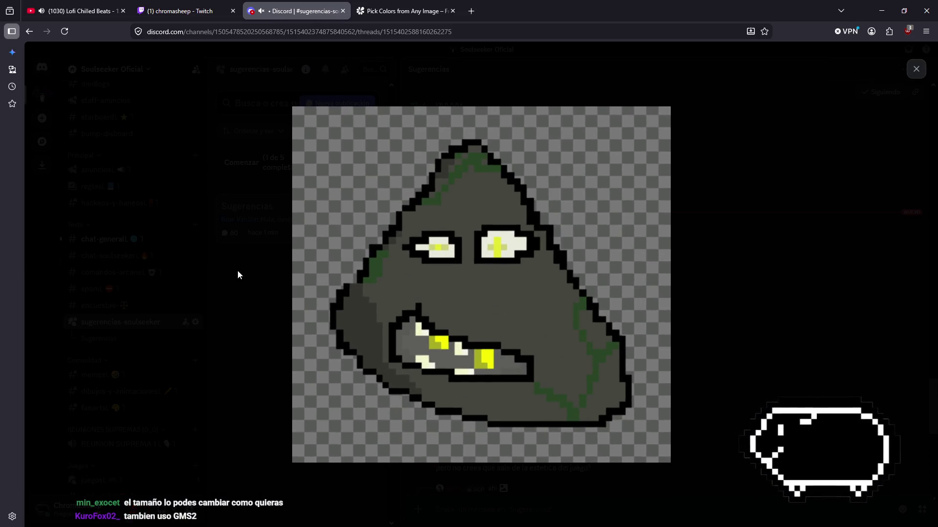
pyautogui.click(798, 283)
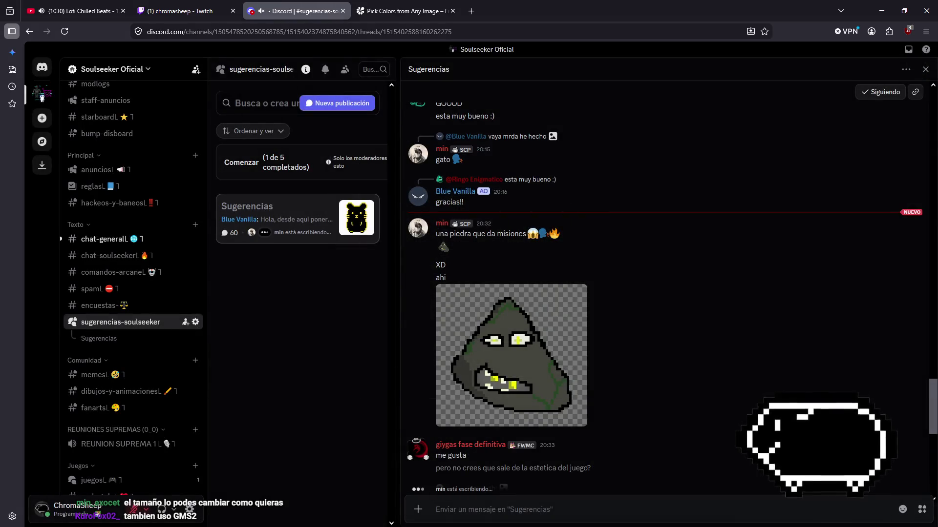
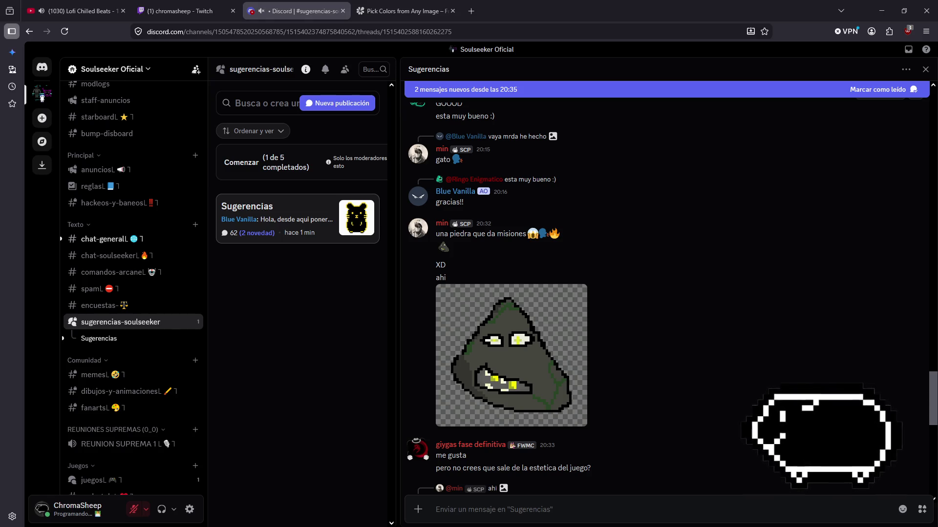
# - Return to the spr_criatura2 editor and show the grid over its canvas
pyautogui.click(390, 11)
pyautogui.click(293, 11)
pyautogui.scroll(10, 664, 293)
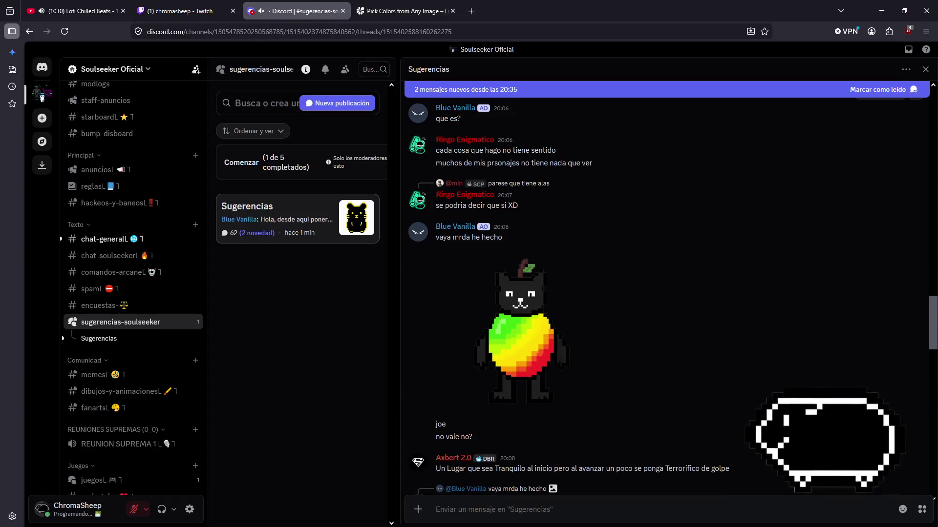
pyautogui.scroll(10, 525, 405)
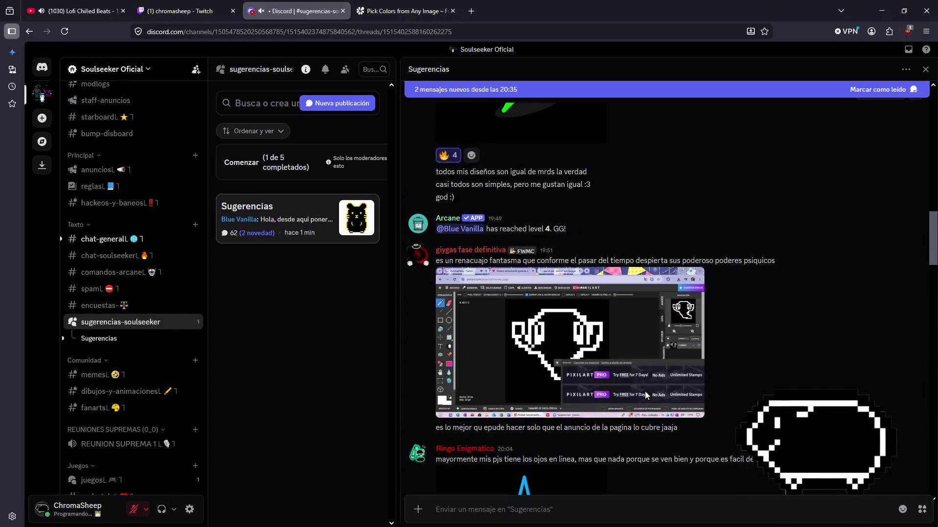
pyautogui.click(525, 405)
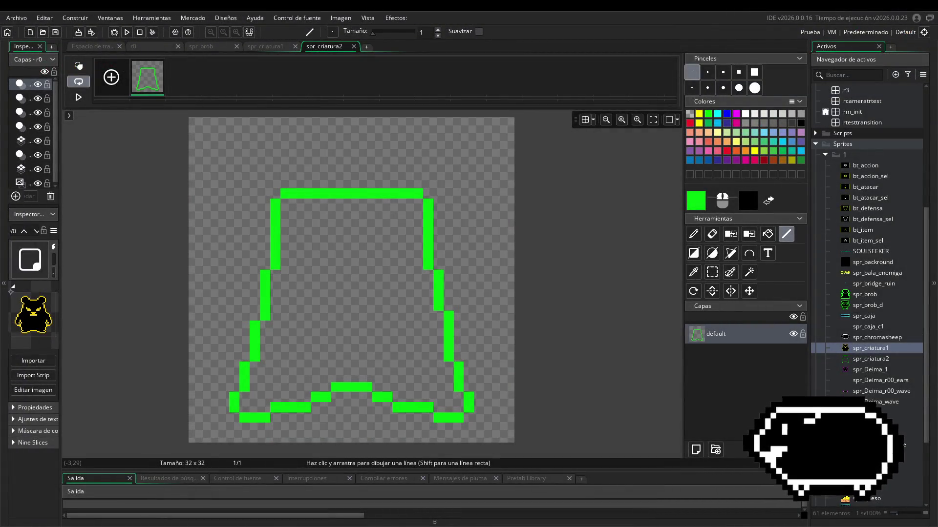
pyautogui.click(587, 124)
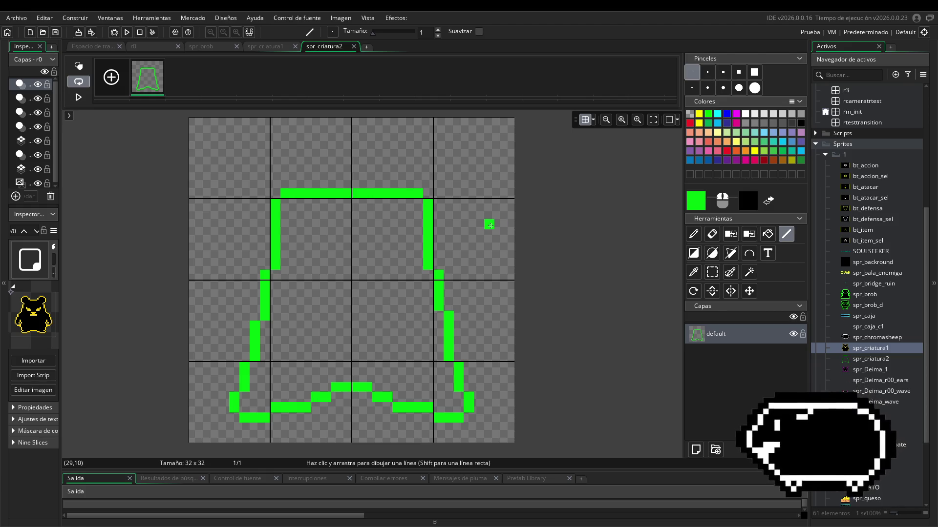
# - Draw short diagonal green strokes off the right and left sides of the body, undoing stray horizontal lines
pyautogui.moveTo(489, 234)
pyautogui.mouseDown()
pyautogui.moveTo(480, 247)
pyautogui.moveTo(459, 245)
pyautogui.moveTo(449, 255)
pyautogui.mouseUp()
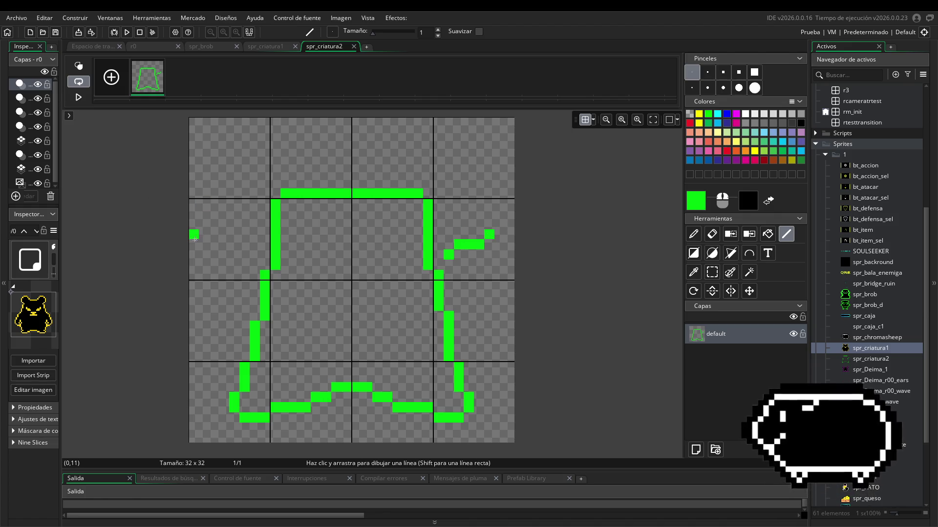
pyautogui.moveTo(479, 234); pyautogui.dragTo(206, 238)
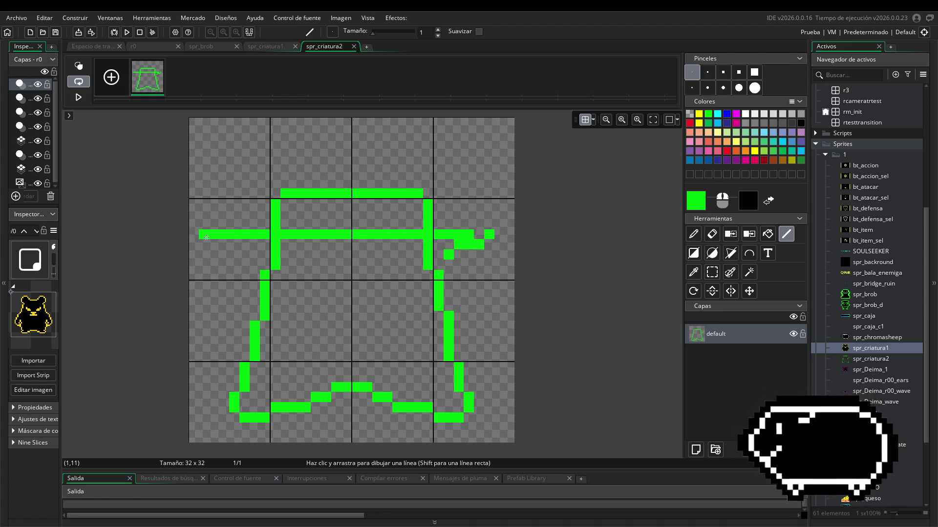
pyautogui.hotkey('ctrl', 'z')
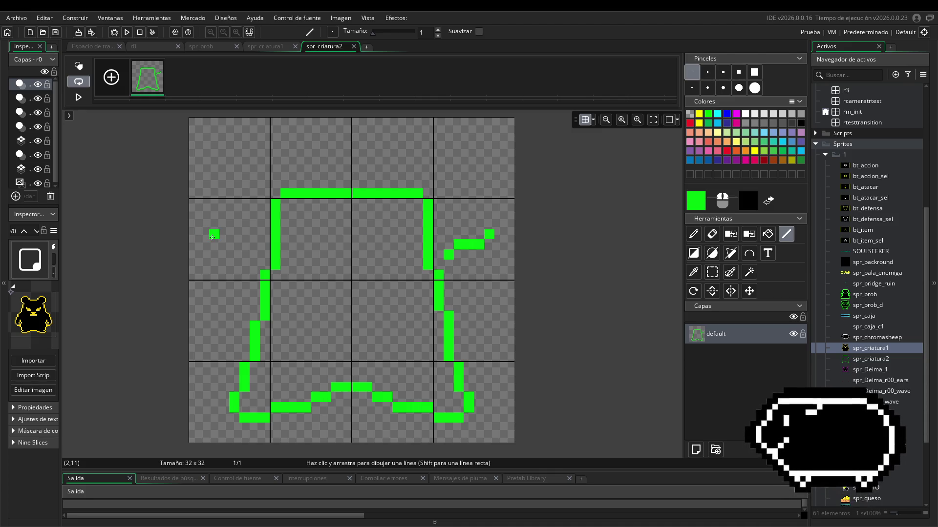
pyautogui.moveTo(212, 237)
pyautogui.mouseDown()
pyautogui.moveTo(252, 255)
pyautogui.moveTo(439, 255)
pyautogui.mouseUp()
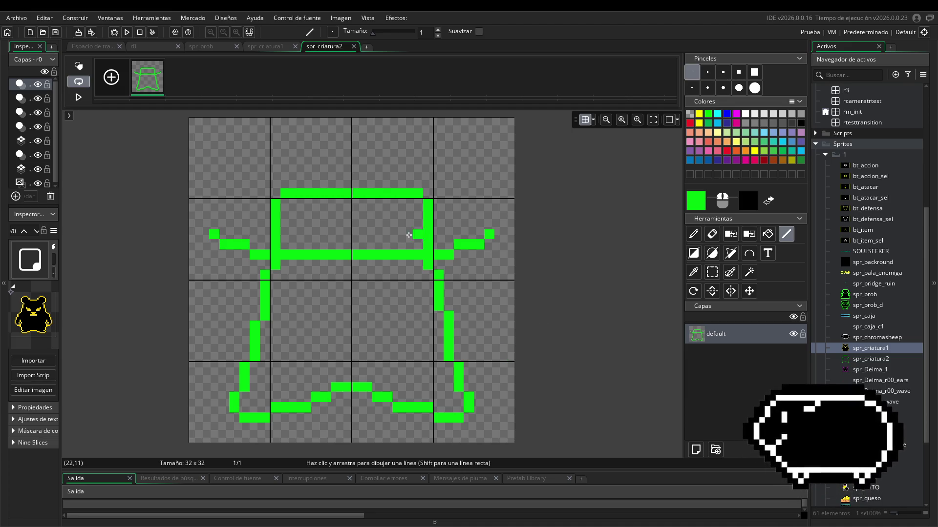
pyautogui.hotkey('ctrl', 'z')
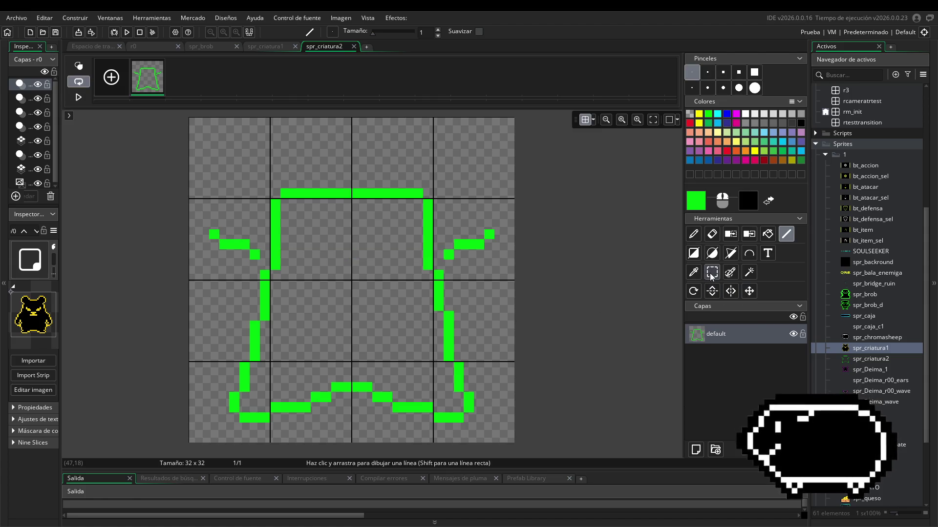
# - Move the right and left side branches down a few pixels with rectangular selections
pyautogui.click(711, 272)
pyautogui.moveTo(444, 210); pyautogui.dragTo(515, 270)
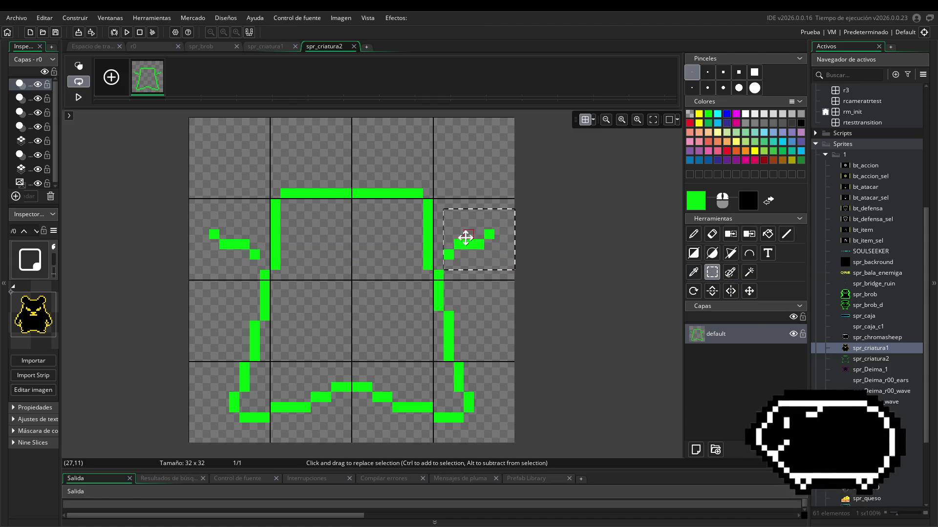
pyautogui.moveTo(467, 229); pyautogui.dragTo(477, 260)
pyautogui.click(231, 259)
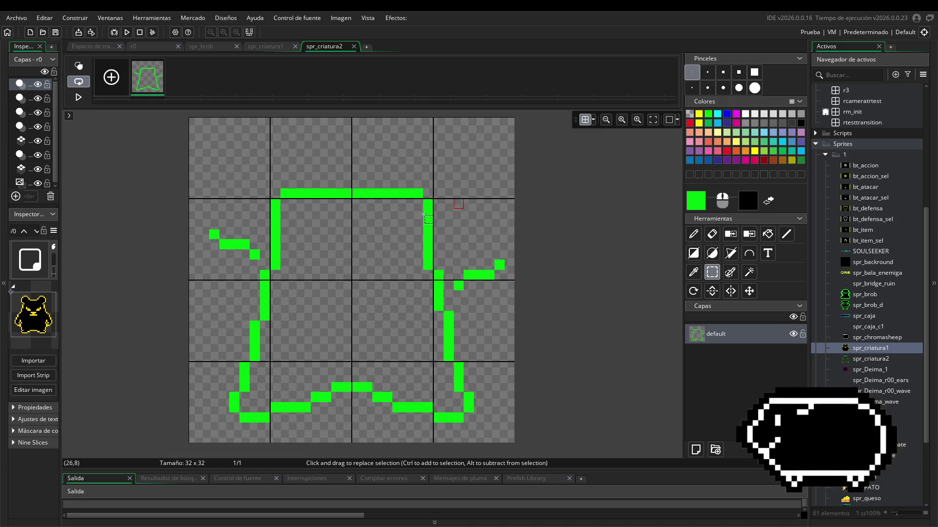
pyautogui.moveTo(199, 209)
pyautogui.mouseDown()
pyautogui.moveTo(260, 271)
pyautogui.moveTo(226, 258)
pyautogui.moveTo(226, 277)
pyautogui.mouseUp()
pyautogui.click(613, 256)
# - Draw a horizontal bar joining both branches and two vertical lines hanging below it
pyautogui.click(786, 234)
pyautogui.moveTo(448, 286); pyautogui.dragTo(253, 287)
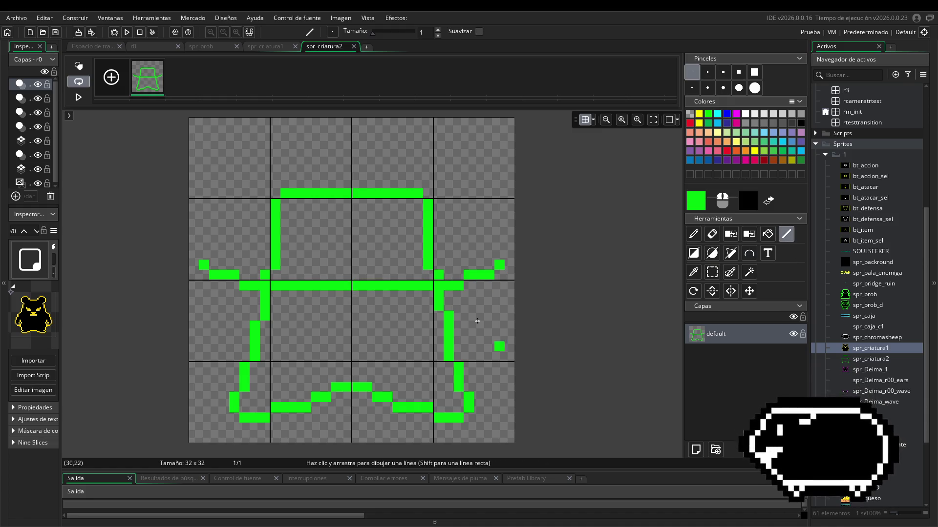
pyautogui.click(582, 119)
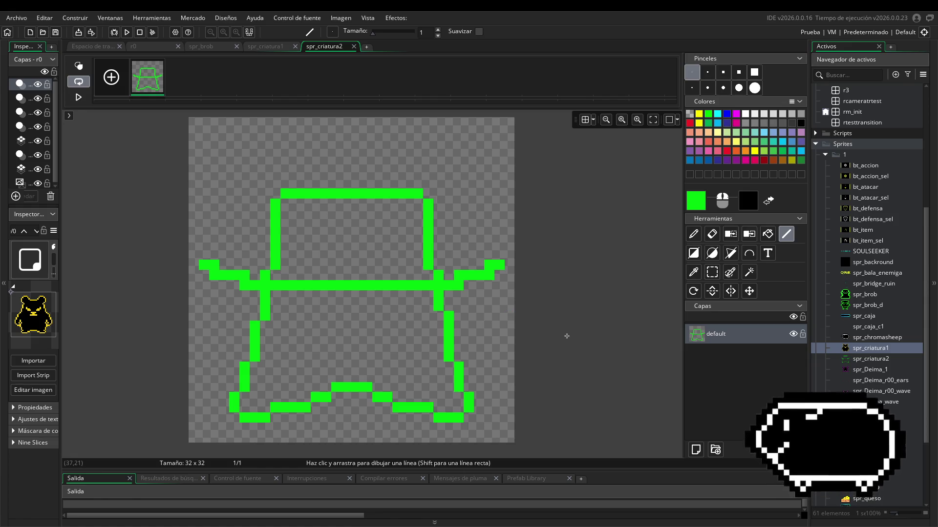
pyautogui.moveTo(553, 337)
pyautogui.mouseDown()
pyautogui.moveTo(575, 311)
pyautogui.moveTo(553, 323)
pyautogui.mouseUp()
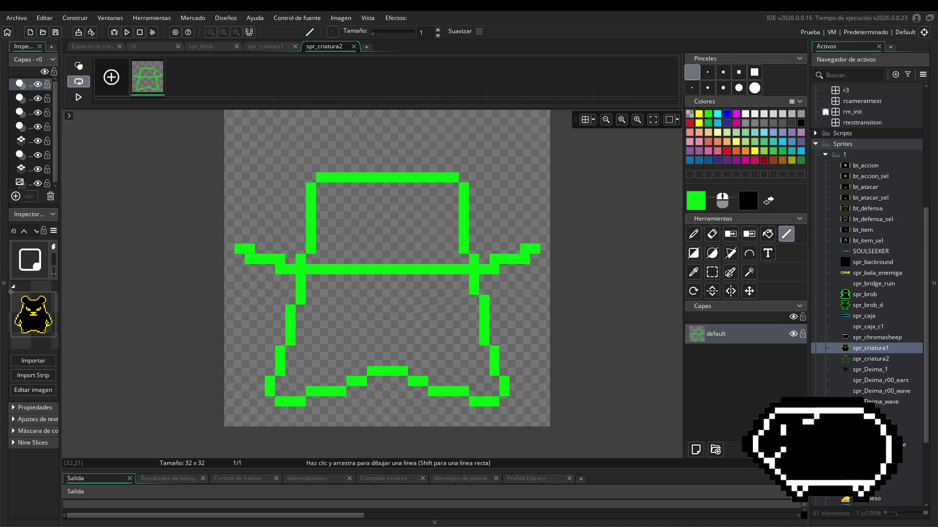
pyautogui.click(584, 120)
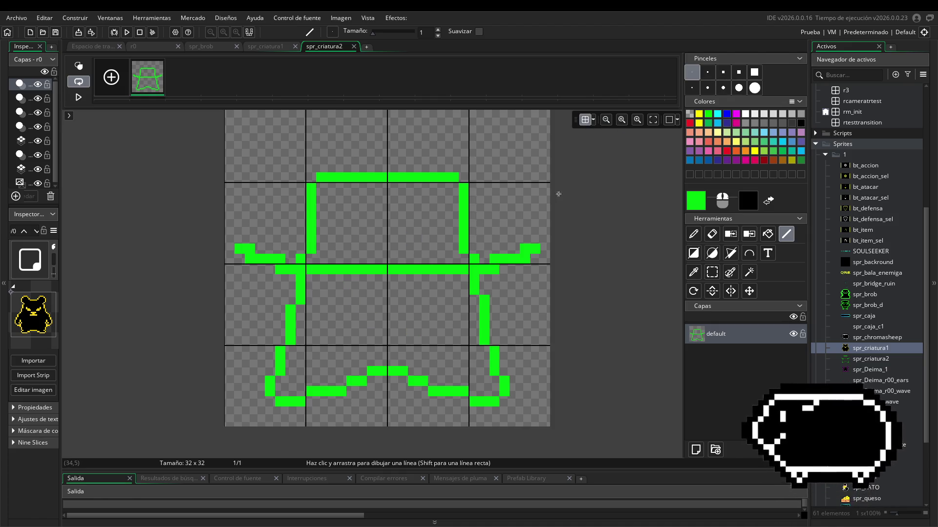
pyautogui.moveTo(338, 279); pyautogui.dragTo(339, 321)
pyautogui.moveTo(437, 279); pyautogui.dragTo(436, 326)
pyautogui.click(584, 120)
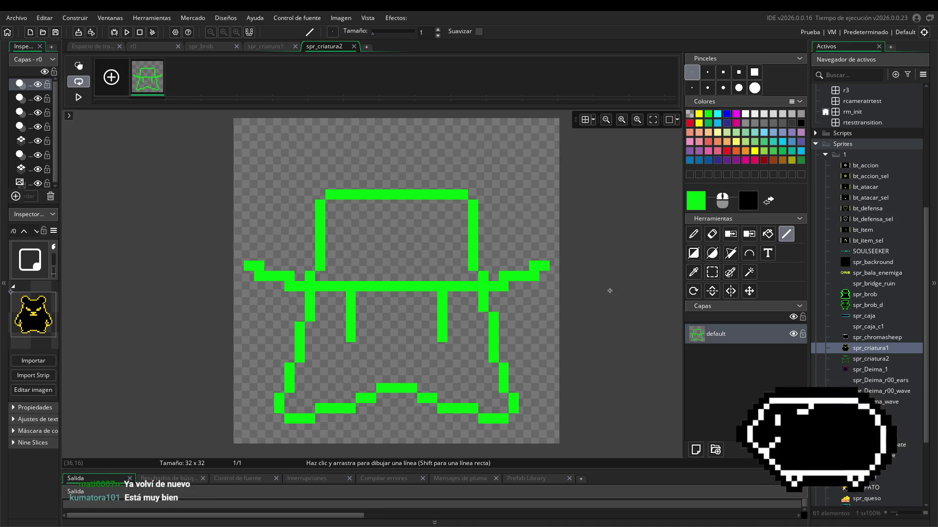
# - Draw a second column beside the right and left hanging lines, making each two pixels wide
pyautogui.moveTo(432, 296); pyautogui.dragTo(432, 337)
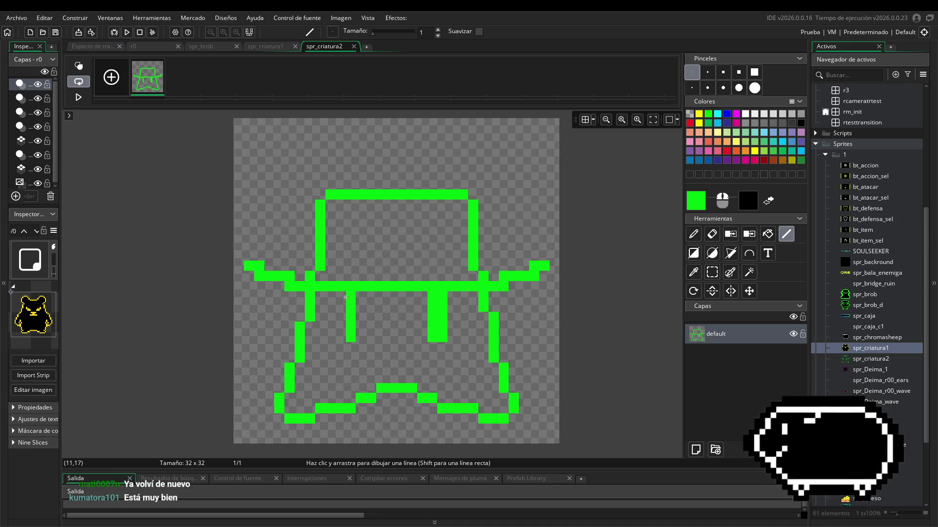
pyautogui.moveTo(360, 296); pyautogui.dragTo(360, 337)
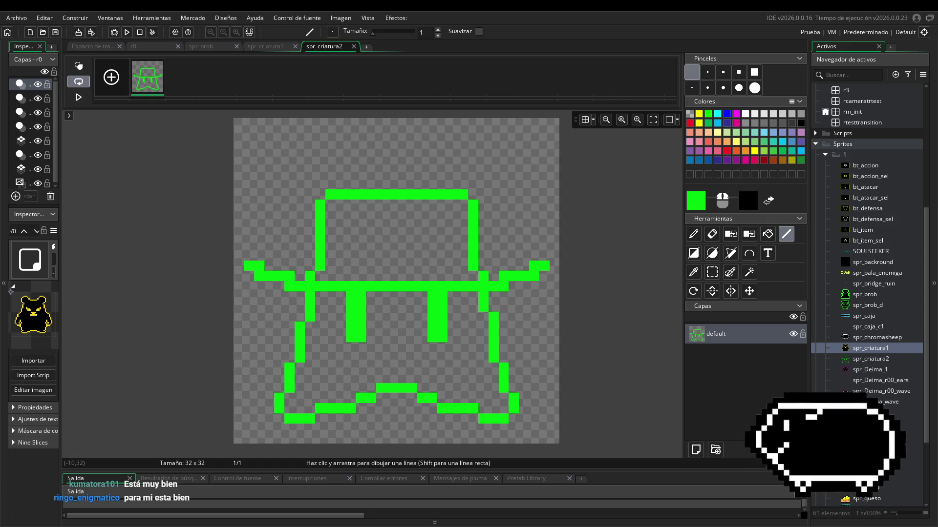
pyautogui.scroll(3, 316, 212)
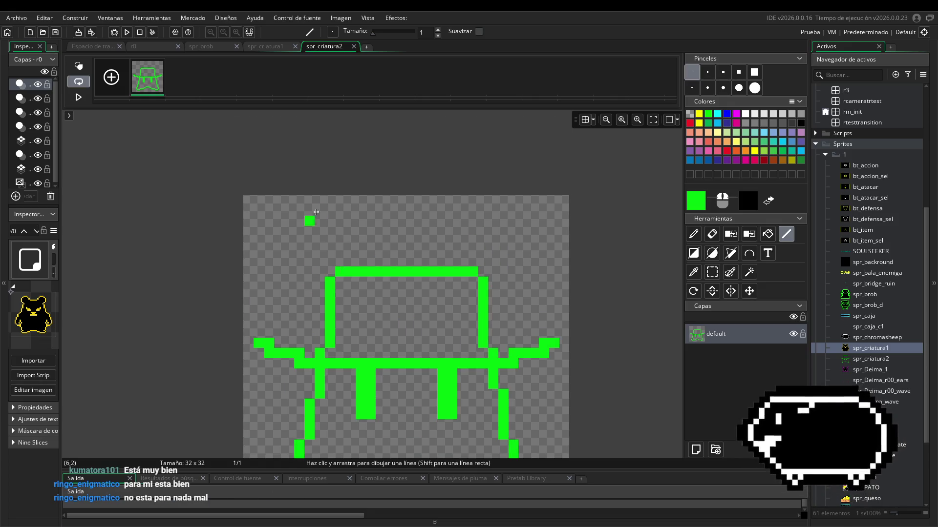
pyautogui.scroll(-3, 315, 212)
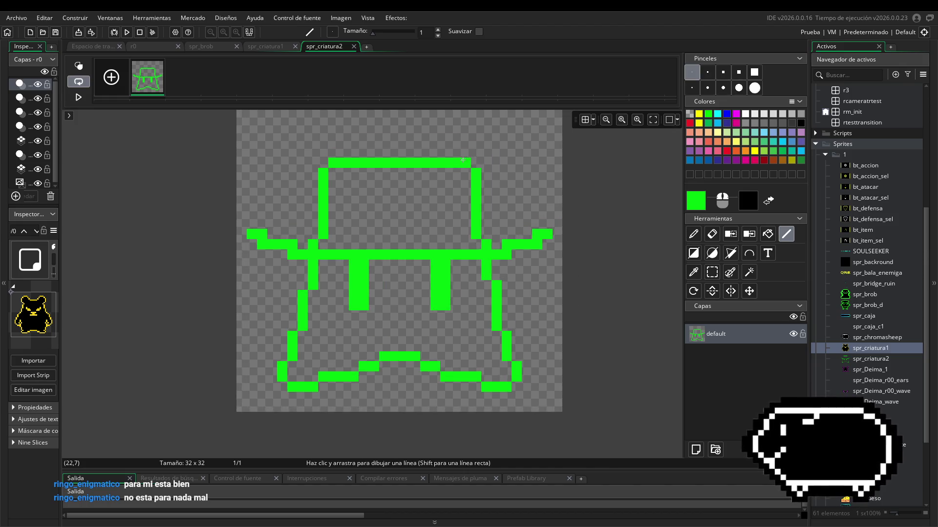
pyautogui.scroll(2, 463, 160)
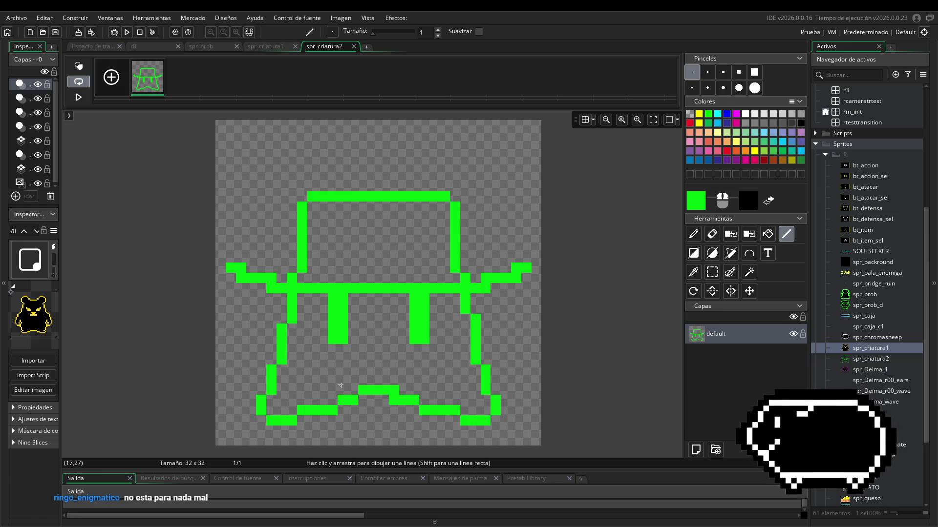
# - Select the whole creature drawing and nudge it one pixel over on the canvas
pyautogui.click(712, 272)
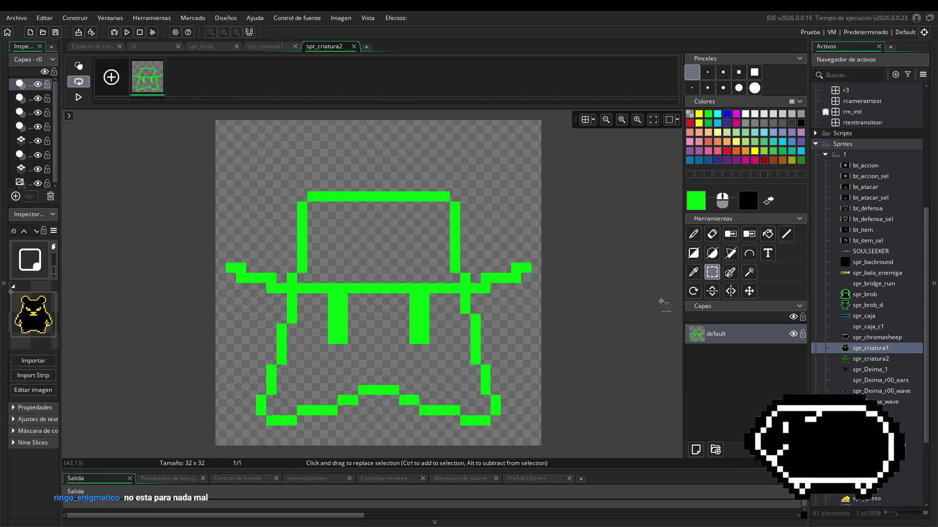
pyautogui.scroll(-2, 378, 283)
pyautogui.moveTo(239, 149); pyautogui.dragTo(551, 383)
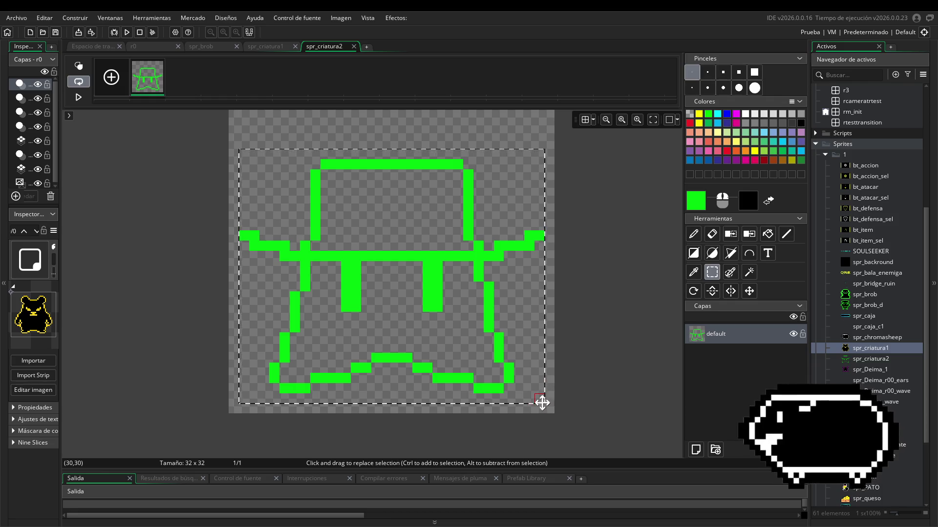
pyautogui.moveTo(427, 306); pyautogui.dragTo(434, 313)
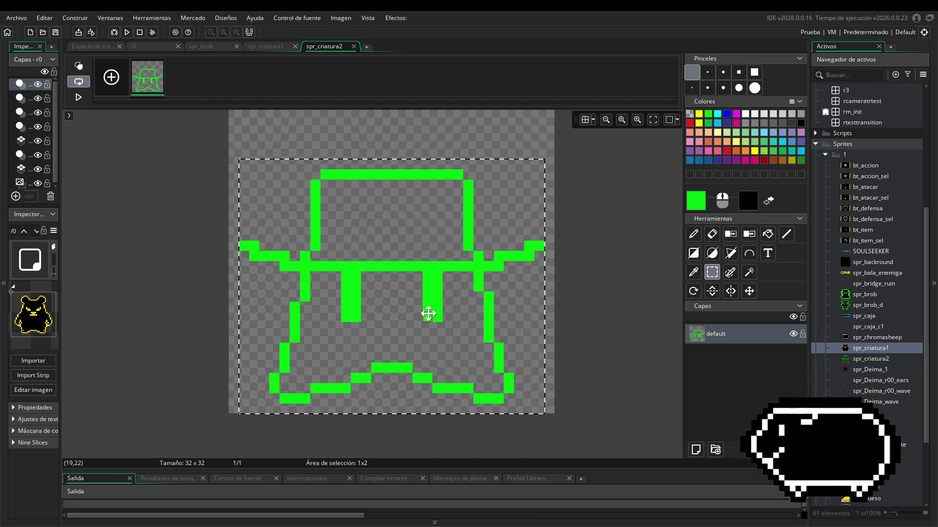
pyautogui.click(430, 317)
# - Add a single green pixel near the right arm's tip, undoing the stray extra one
pyautogui.click(786, 234)
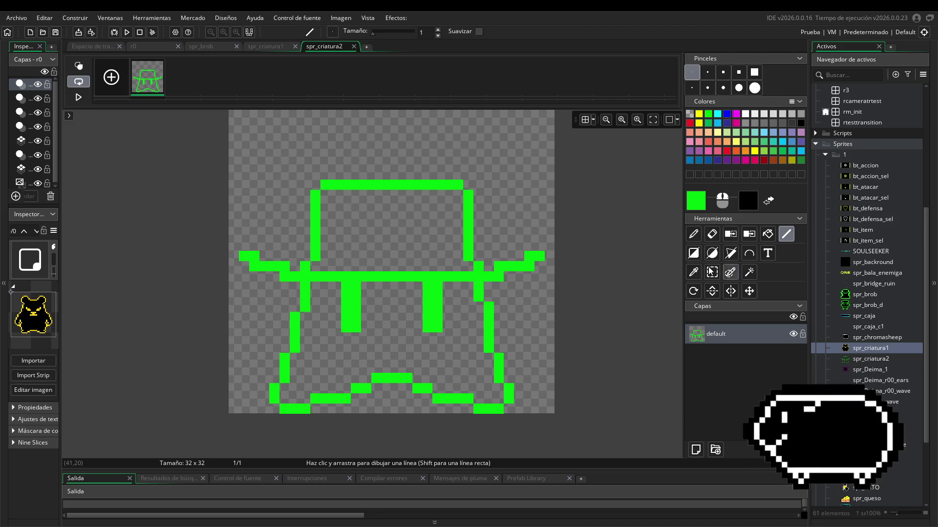
pyautogui.scroll(2, 388, 420)
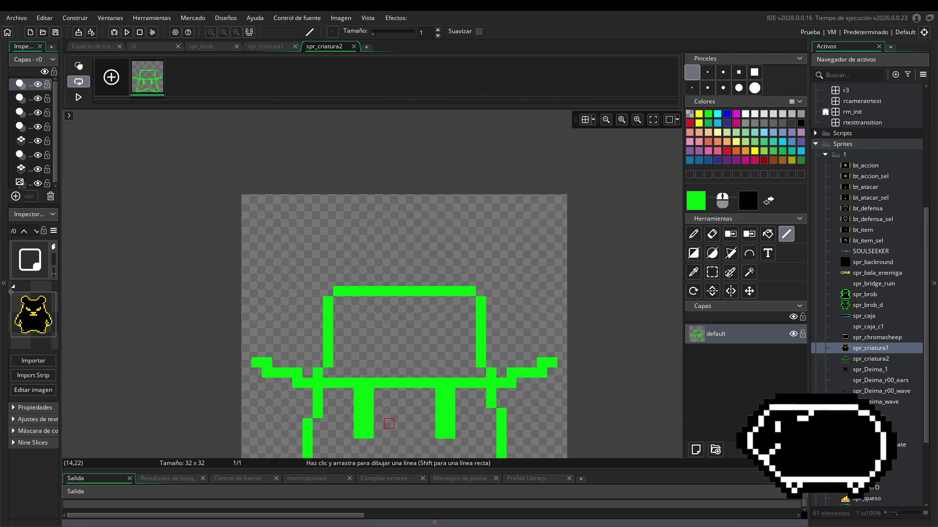
pyautogui.scroll(-3, 537, 217)
pyautogui.click(539, 190)
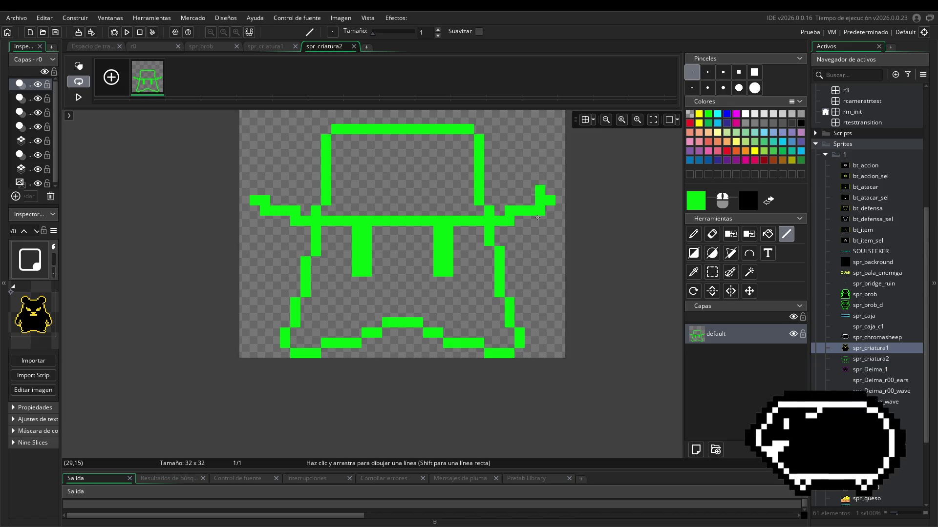
pyautogui.hotkey('ctrl', 'z')
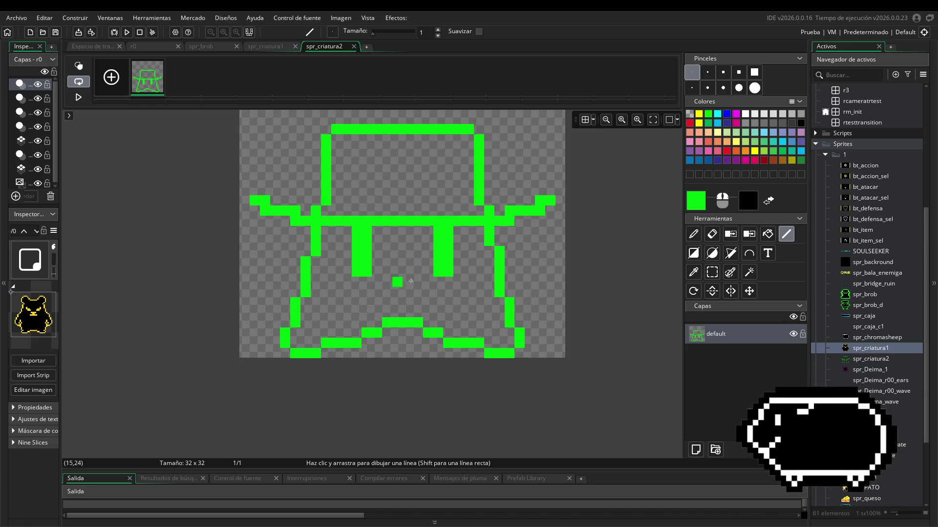
pyautogui.scroll(1, 471, 280)
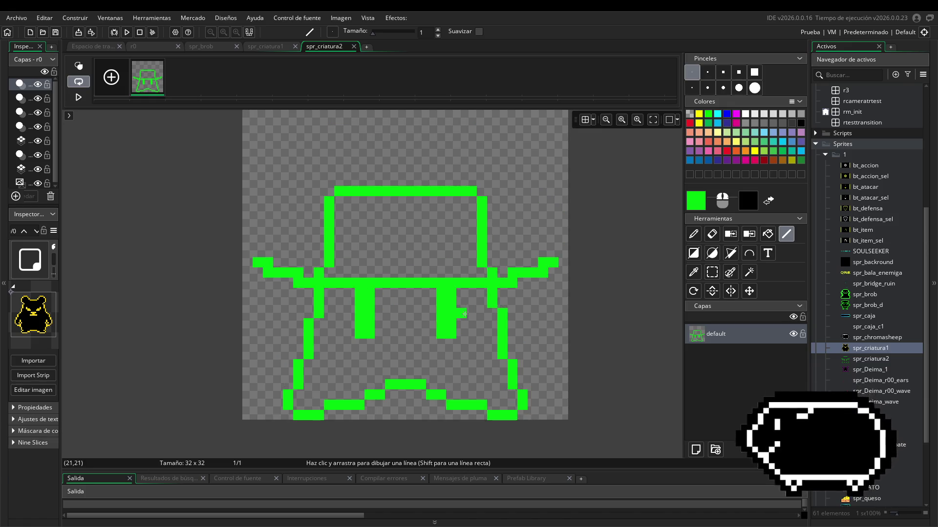
# - Resize spr_criatura2's canvas to 36 x 36 with Cambiar tamaño lienzo, leaving the drawing unscaled
pyautogui.click(80, 48)
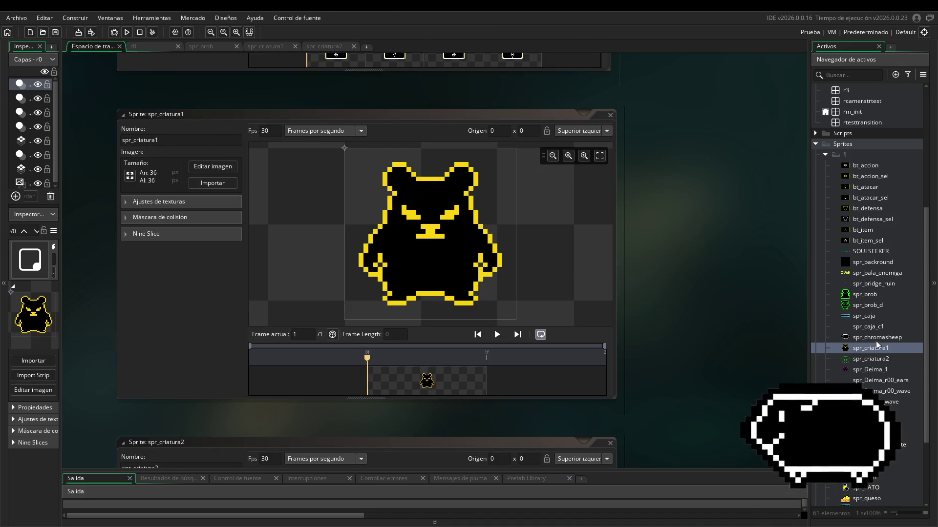
pyautogui.doubleClick(871, 359)
pyautogui.click(130, 176)
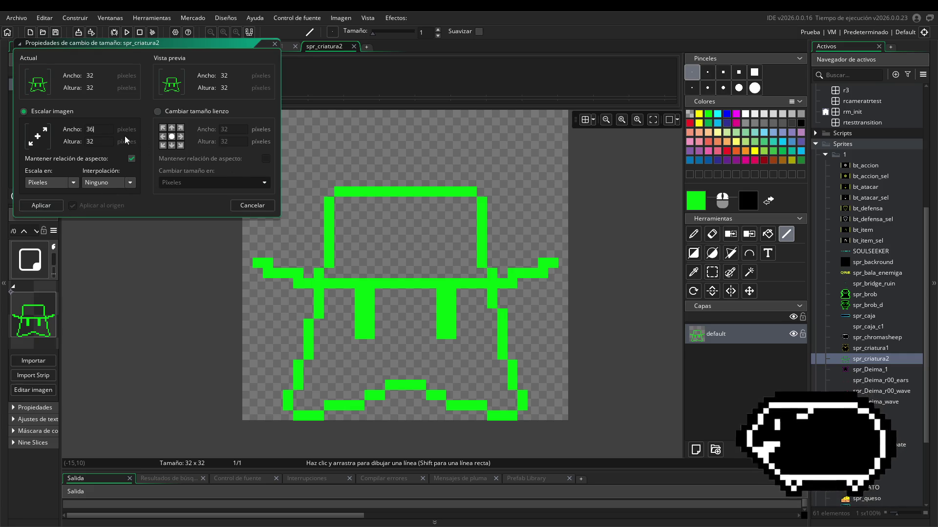
pyautogui.click(164, 110)
pyautogui.click(247, 138)
pyautogui.write('36')
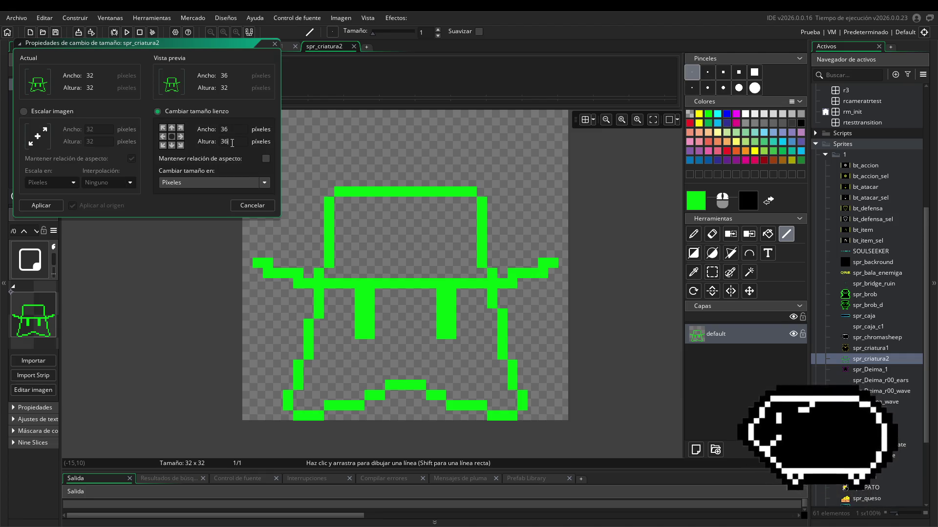
pyautogui.press('Return')
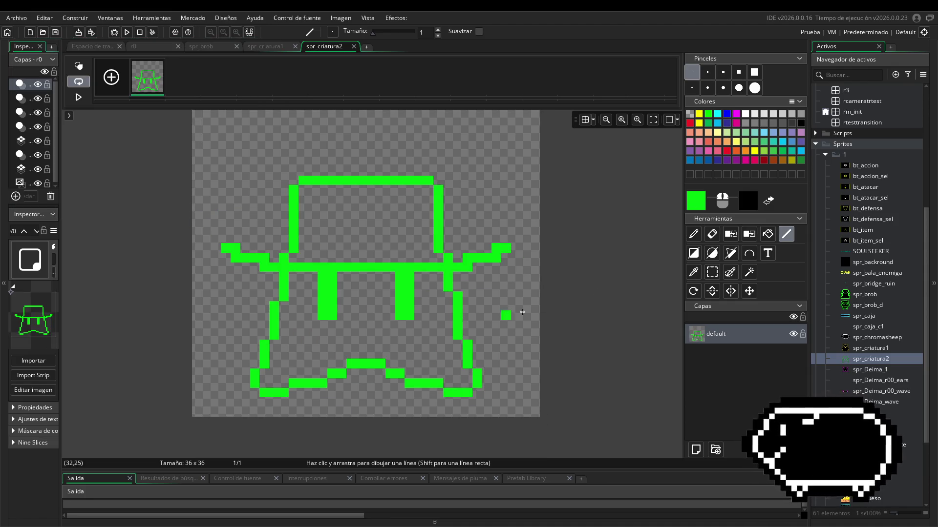
# - Select the whole creature and move it down two pixels inside the 36x36 canvas
pyautogui.click(712, 272)
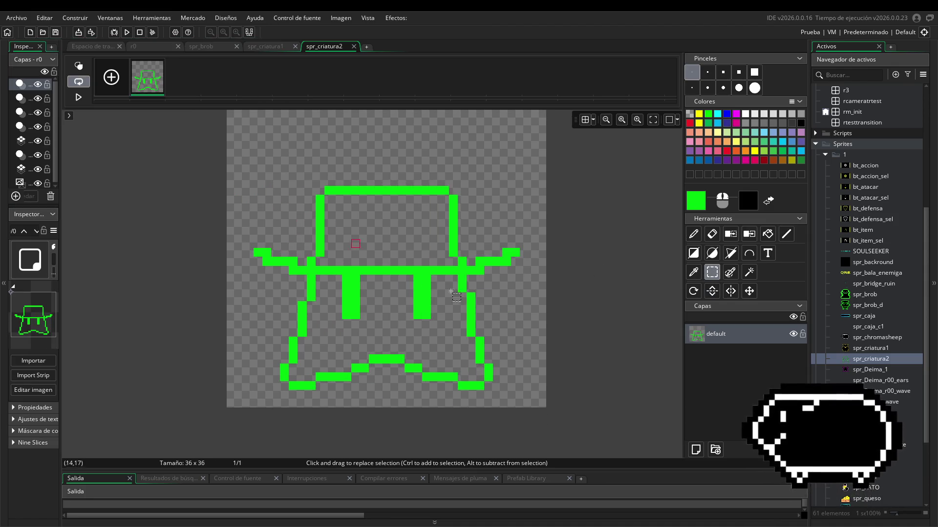
pyautogui.moveTo(253, 187)
pyautogui.mouseDown()
pyautogui.moveTo(518, 342)
pyautogui.moveTo(520, 399)
pyautogui.mouseUp()
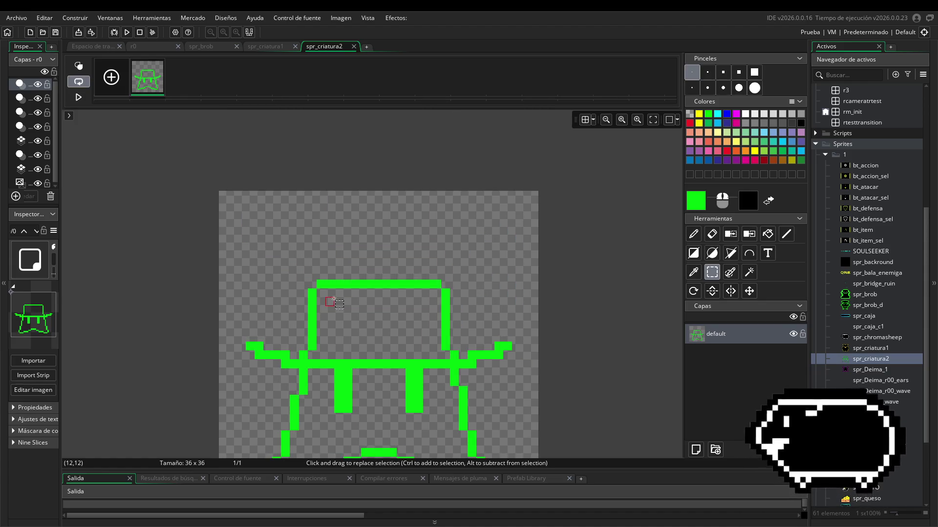
pyautogui.click(458, 267)
pyautogui.moveTo(249, 151)
pyautogui.mouseDown()
pyautogui.moveTo(322, 169)
pyautogui.moveTo(542, 444)
pyautogui.mouseUp()
pyautogui.moveTo(433, 351); pyautogui.dragTo(433, 360)
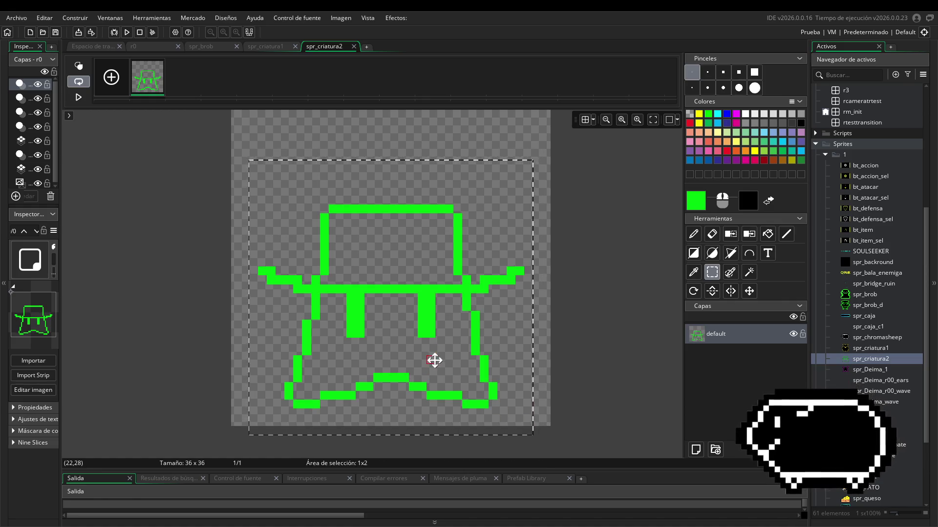
pyautogui.click(787, 235)
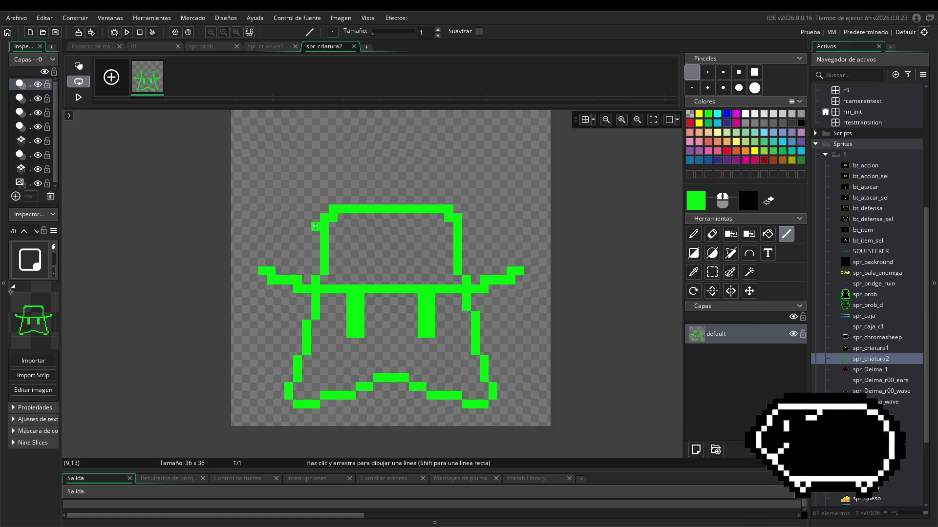
# - Try an arc from the hat's upper-left corner, then undo and discard it
pyautogui.click(751, 254)
pyautogui.click(315, 226)
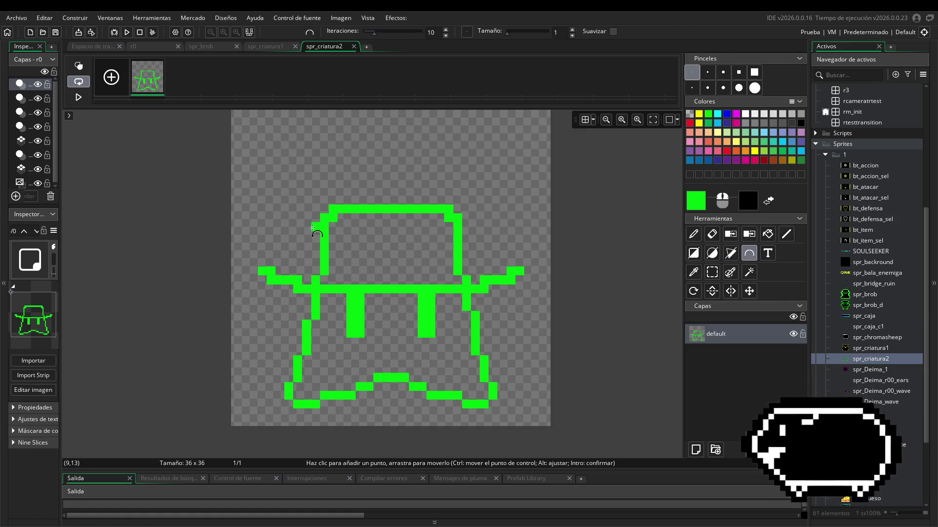
pyautogui.click(271, 173)
pyautogui.click(333, 129)
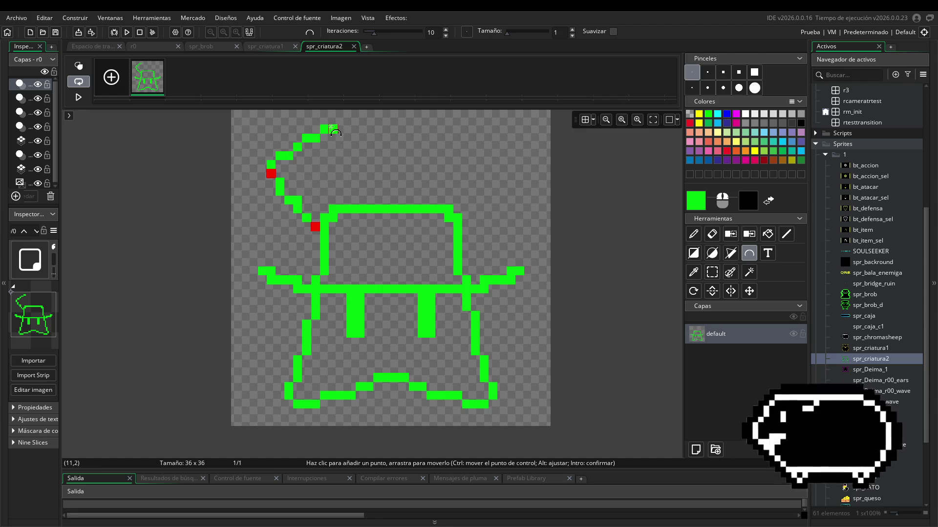
pyautogui.hotkey('ctrl', 'z')
pyautogui.hotkey('ctrl', 'z')
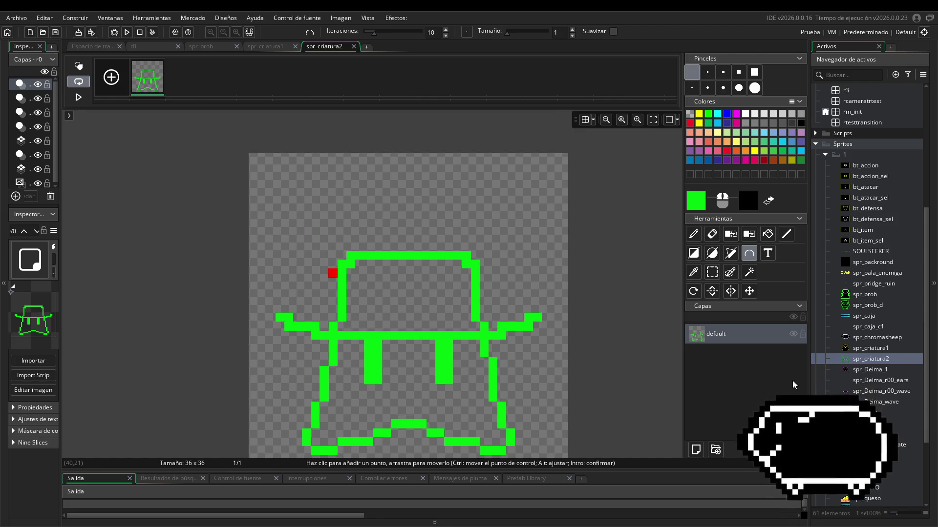
pyautogui.click(786, 235)
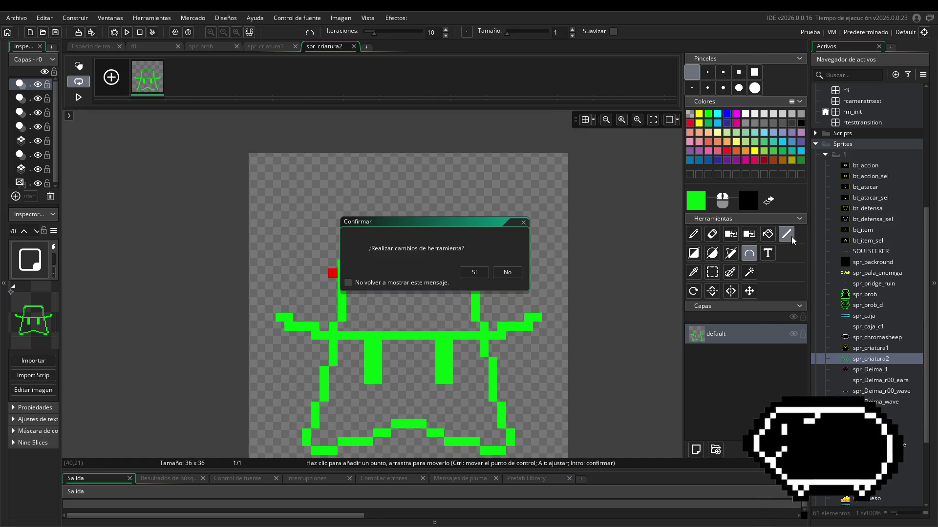
pyautogui.click(487, 272)
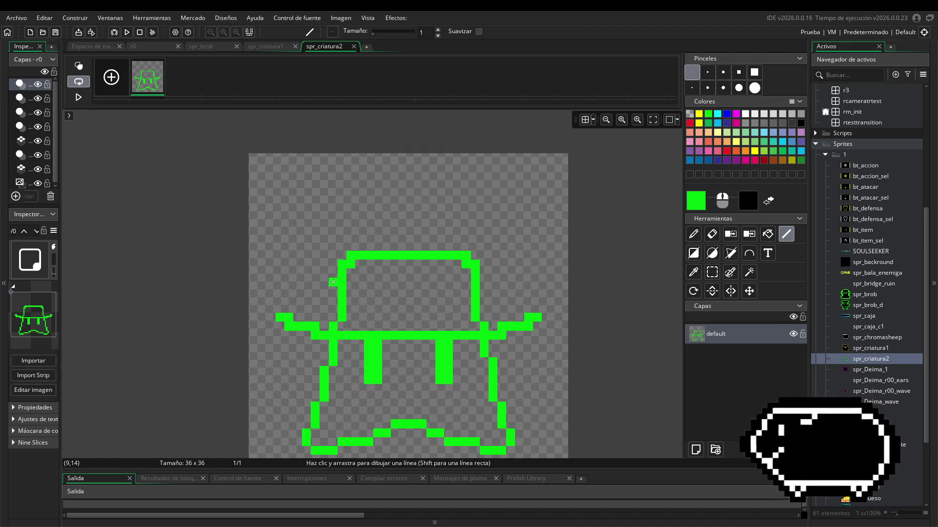
# - Draw diagonal and top line segments outlining the ear loops rising above the hat
pyautogui.moveTo(322, 274); pyautogui.dragTo(315, 265)
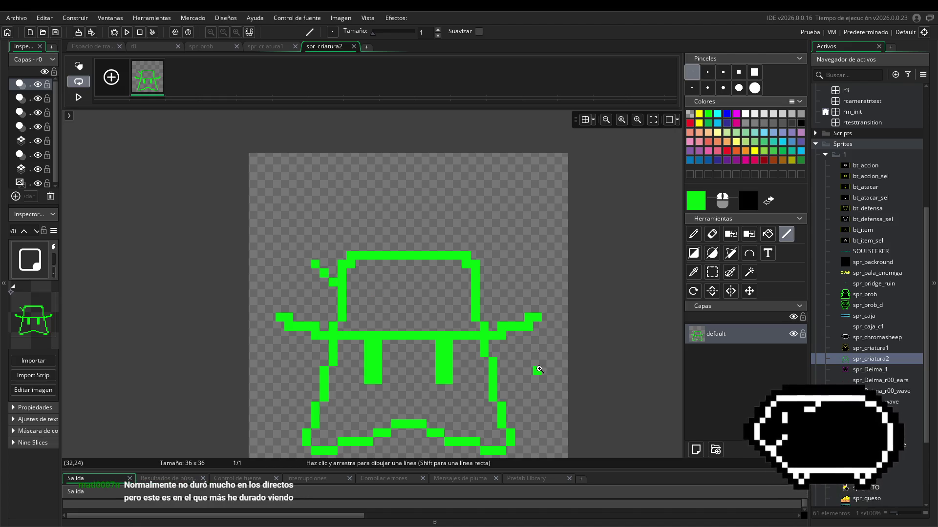
pyautogui.hotkey('ctrl', 'z')
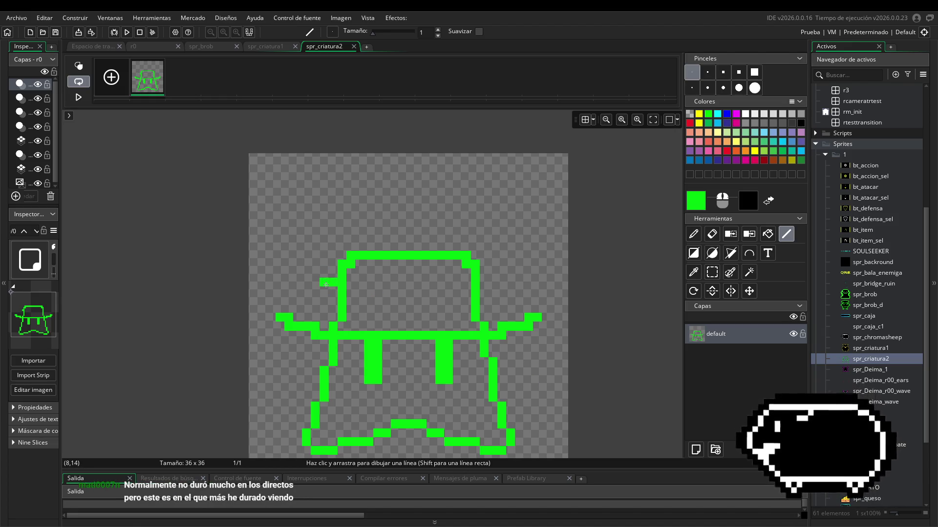
pyautogui.moveTo(315, 274)
pyautogui.mouseDown()
pyautogui.moveTo(296, 263)
pyautogui.moveTo(300, 255)
pyautogui.moveTo(313, 264)
pyautogui.moveTo(289, 241)
pyautogui.moveTo(289, 222)
pyautogui.moveTo(324, 179)
pyautogui.mouseUp()
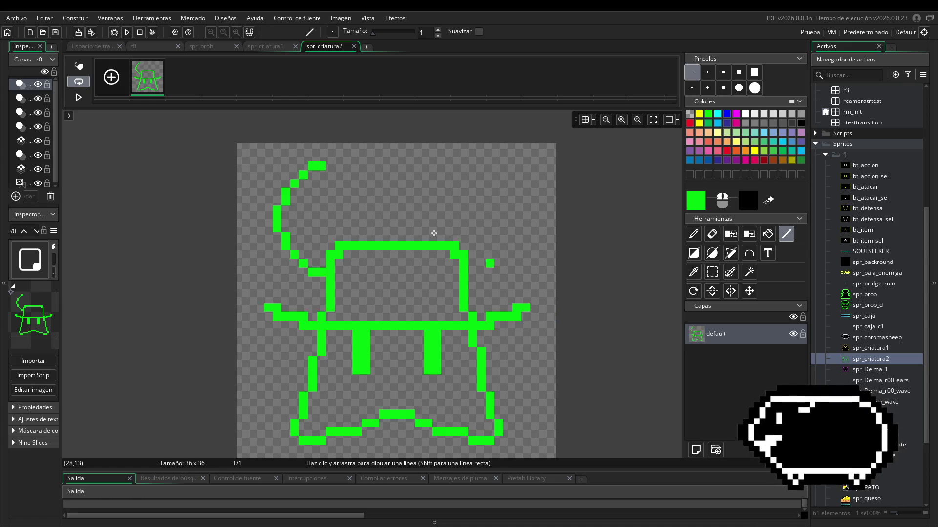
pyautogui.moveTo(331, 157); pyautogui.dragTo(350, 161)
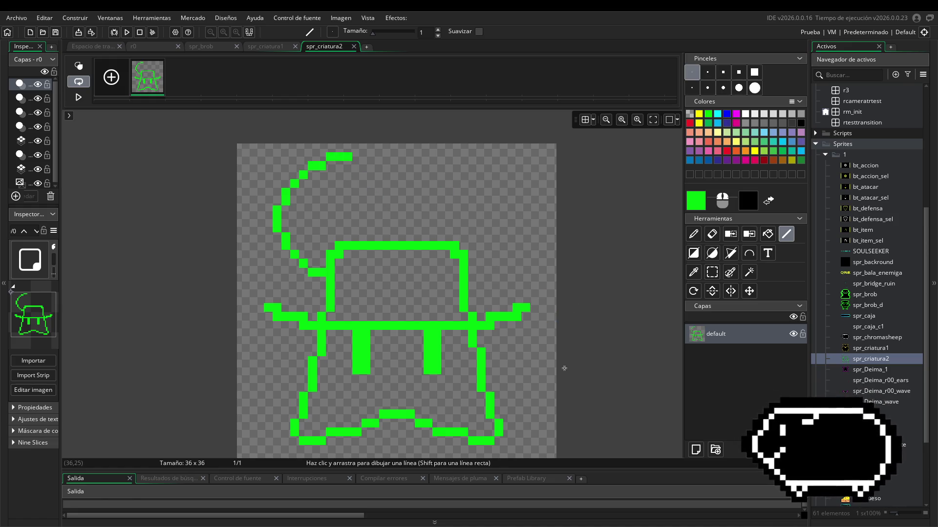
pyautogui.moveTo(472, 272)
pyautogui.mouseDown()
pyautogui.moveTo(501, 260)
pyautogui.moveTo(524, 195)
pyautogui.moveTo(508, 204)
pyautogui.moveTo(494, 175)
pyautogui.moveTo(442, 156)
pyautogui.mouseUp()
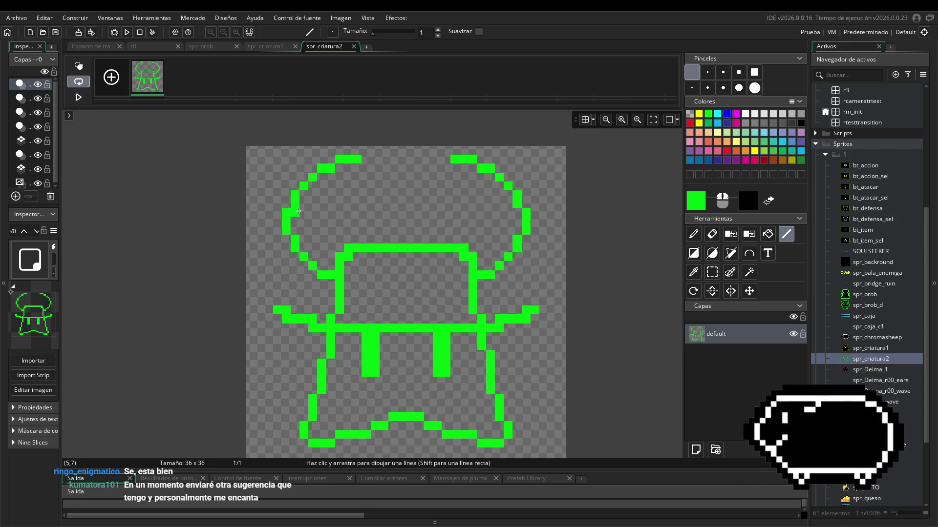
# - Show the grid and set Plantilla X and Plantilla Y to 12 pixels
pyautogui.click(583, 120)
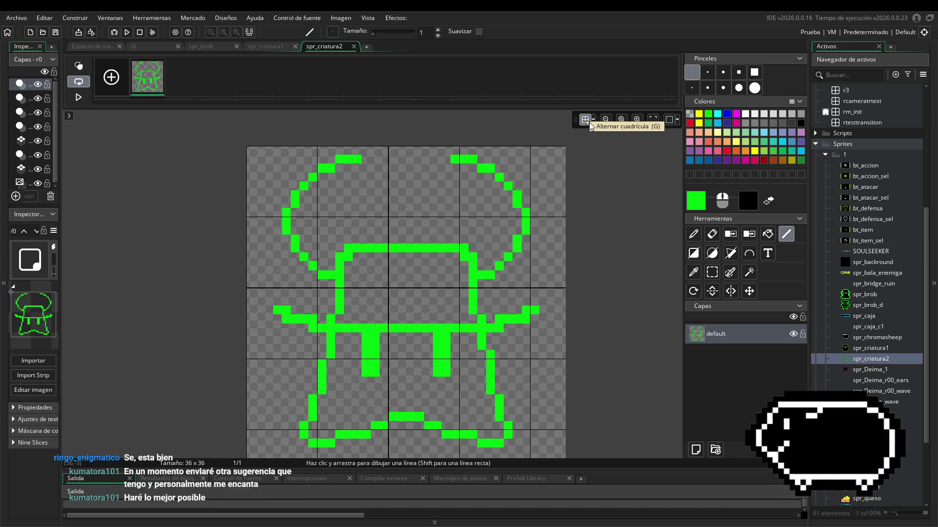
pyautogui.click(592, 120)
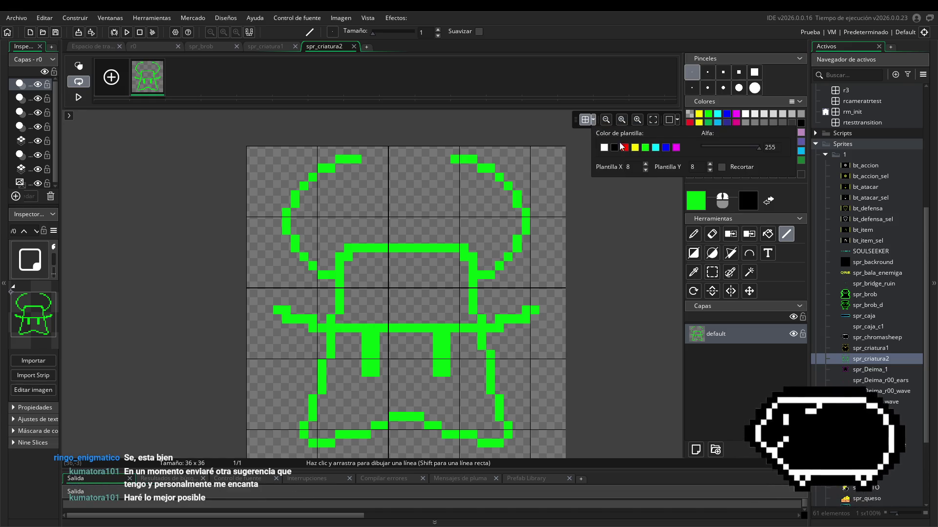
pyautogui.click(94, 47)
pyautogui.click(327, 47)
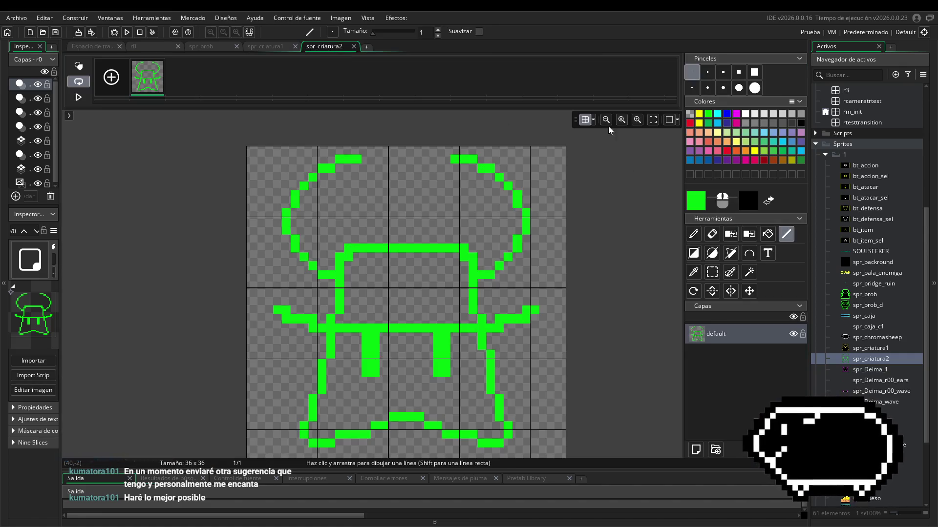
pyautogui.click(593, 121)
pyautogui.doubleClick(638, 171)
pyautogui.write('12')
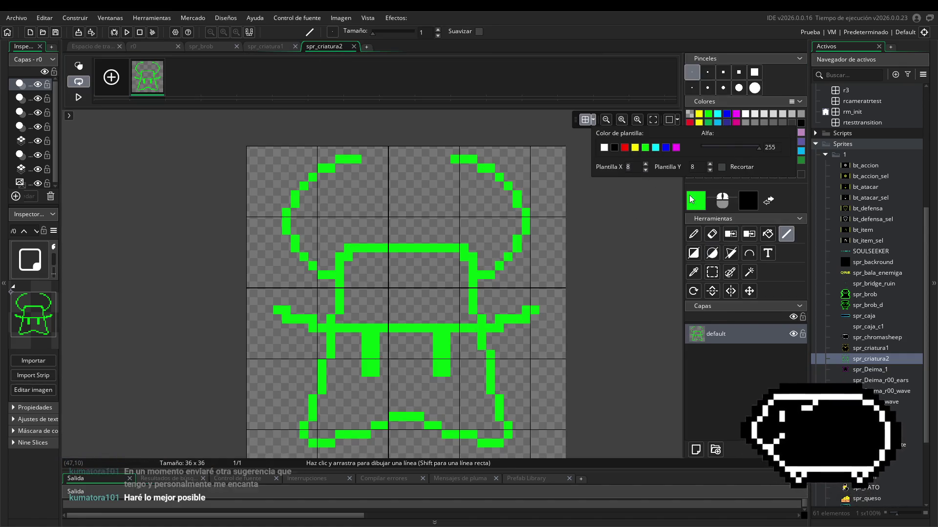
pyautogui.press('Tab')
pyautogui.write('12')
pyautogui.click(632, 283)
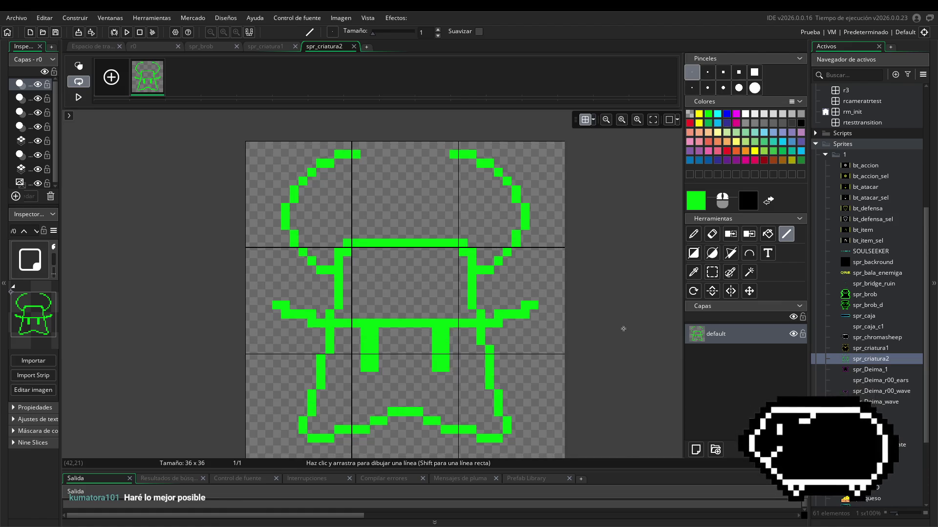
# - Pan and zoom the canvas to inspect the creature with its 12-pixel grid
pyautogui.moveTo(619, 327); pyautogui.dragTo(612, 308)
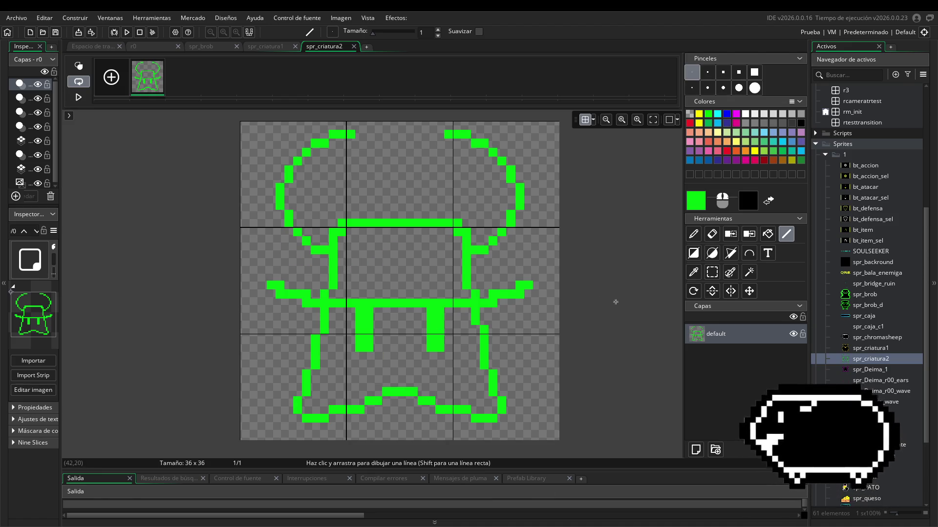
pyautogui.moveTo(613, 299); pyautogui.dragTo(562, 306)
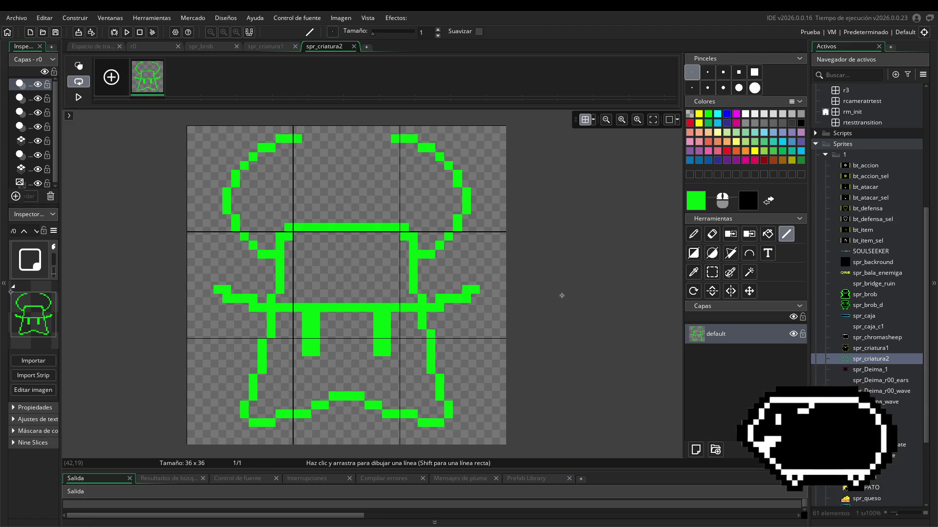
pyautogui.scroll(-1, 528, 300)
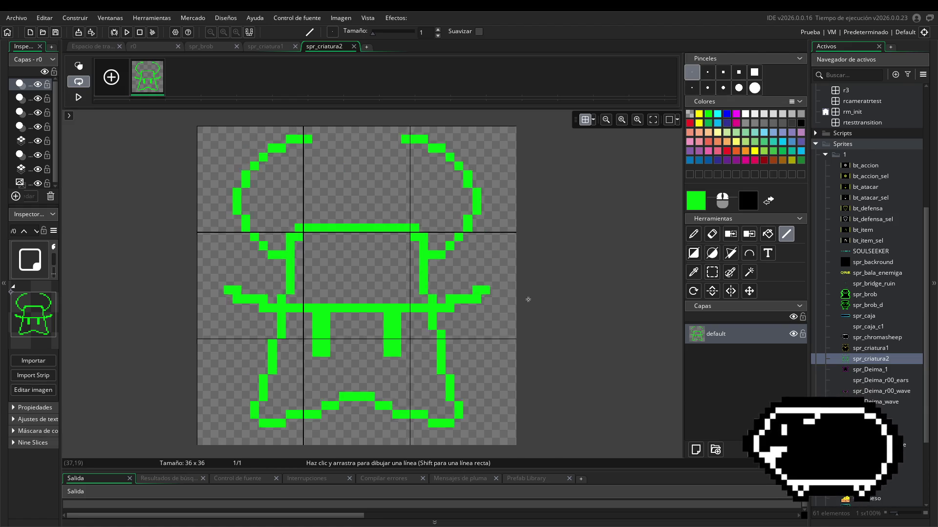
pyautogui.scroll(1, 525, 297)
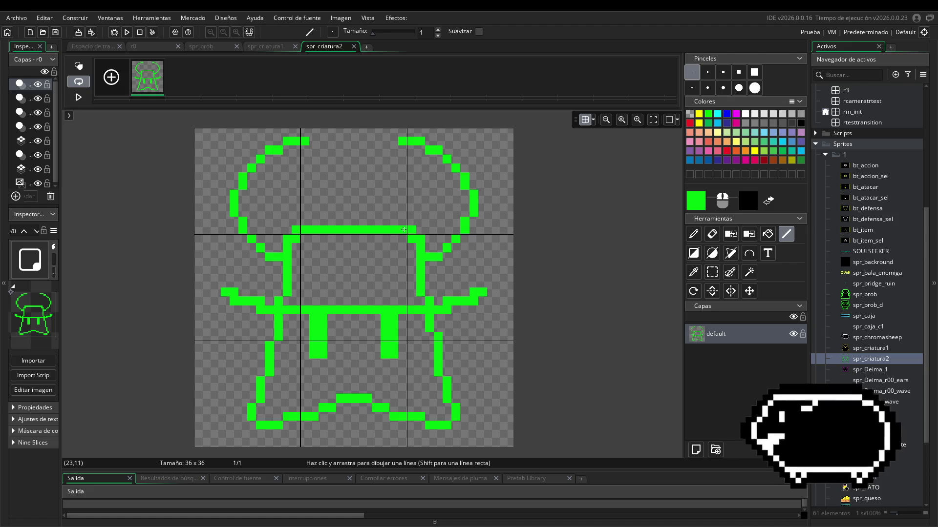